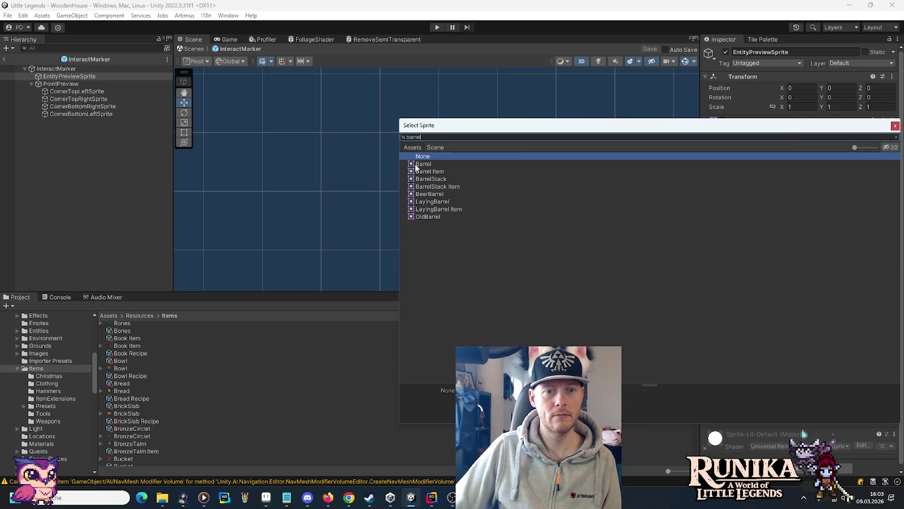
# - Check the Barrel preview sprite in the Inspector, then open the Windows Start search
pyautogui.scroll(-3, 421, 164)
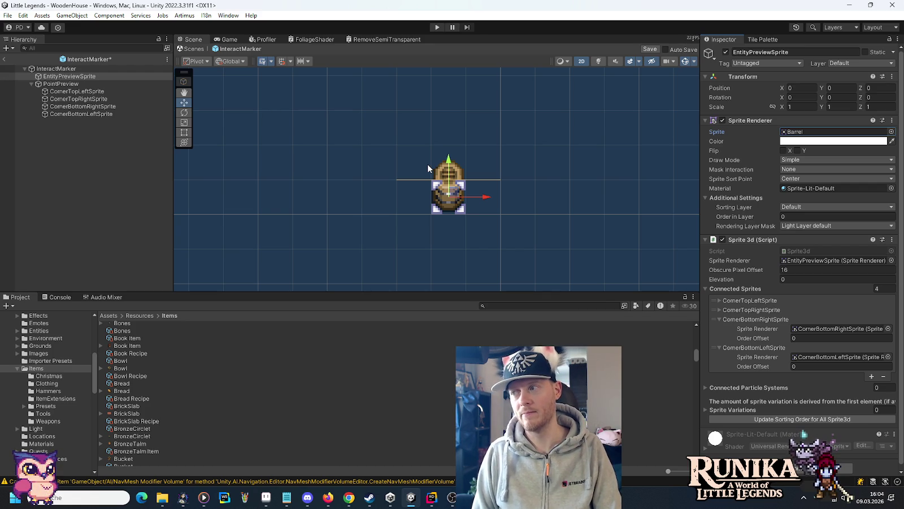
pyautogui.press('super')
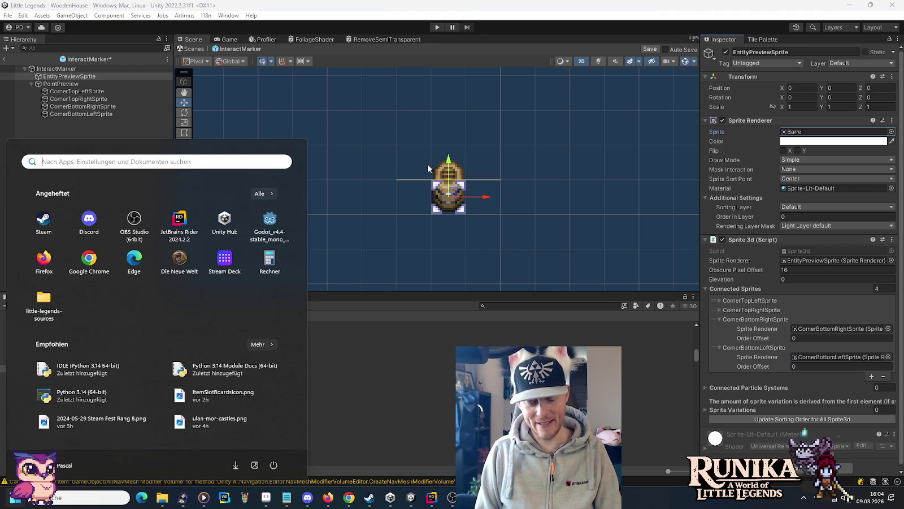
# - Launch Rechner and compute 100 × 0,65 = 65
pyautogui.write('rech')
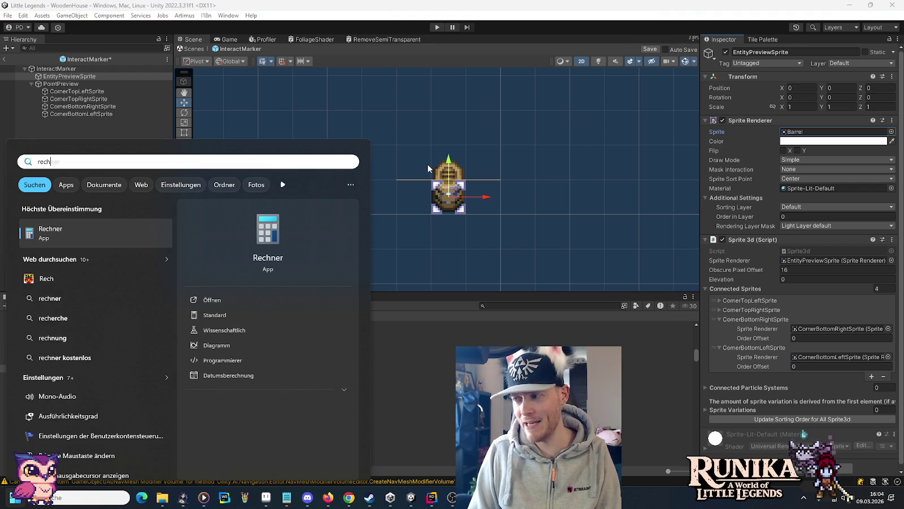
pyautogui.press('Return')
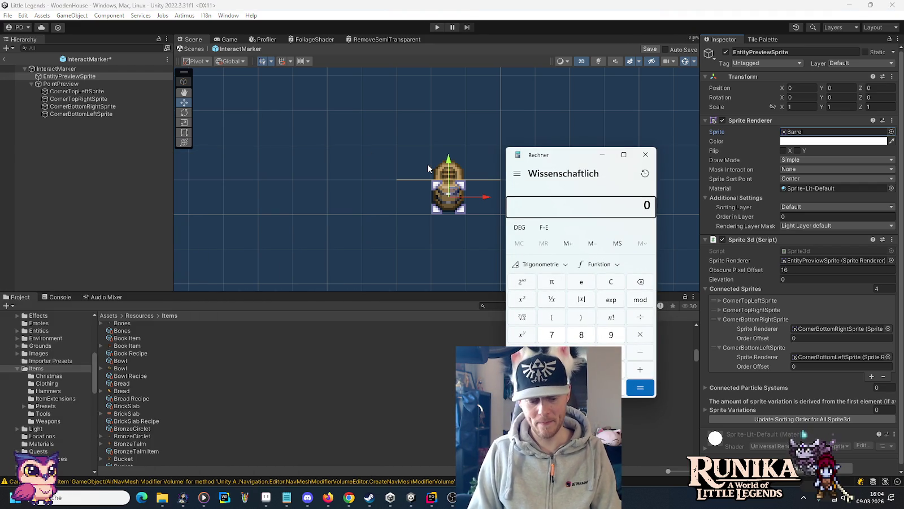
pyautogui.write('100')
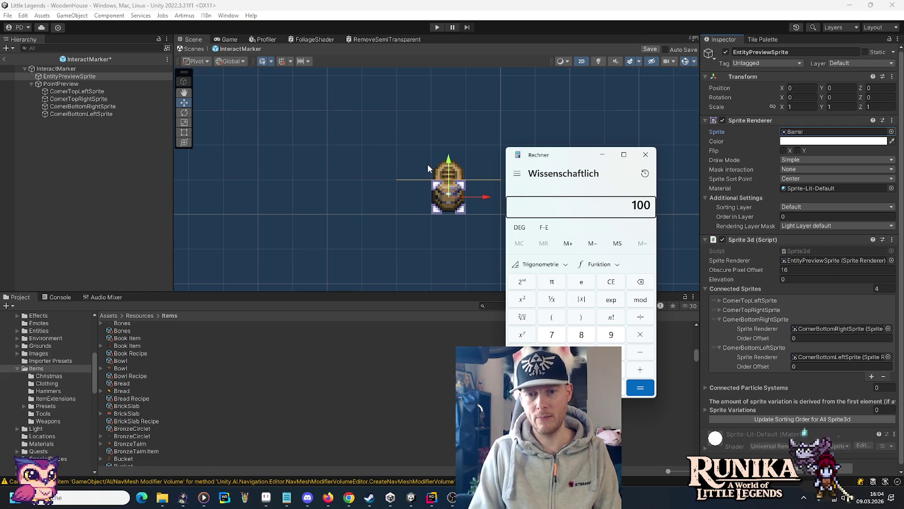
pyautogui.write('*0,65')
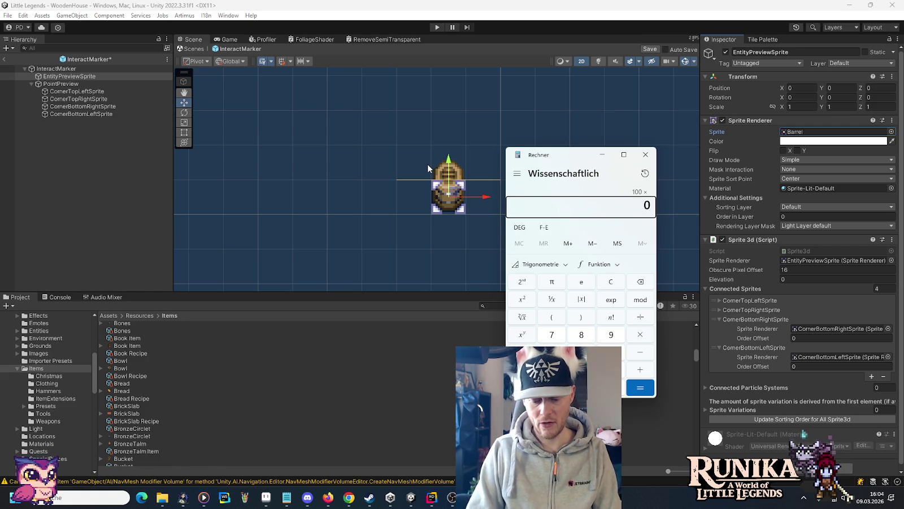
pyautogui.press('Return')
# - Multiply by 0,65 four more times, down to 11,60290625
pyautogui.write('*0,65')
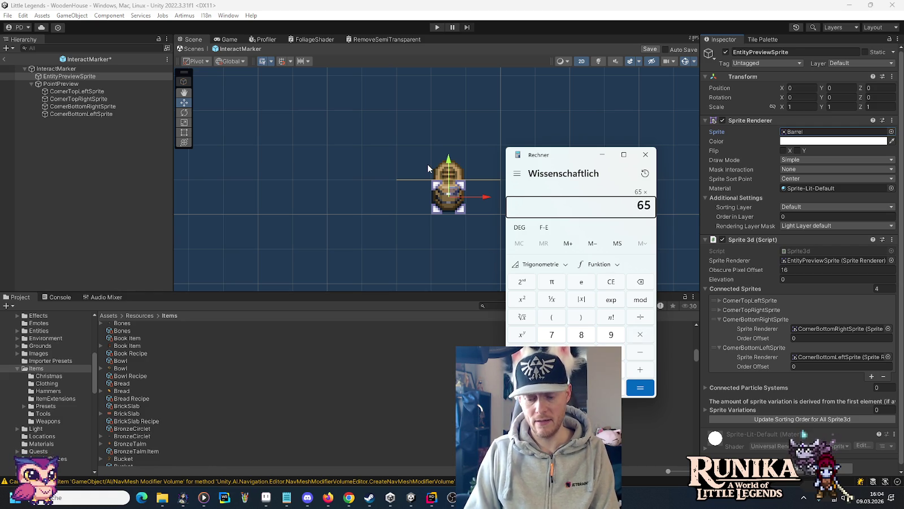
pyautogui.press('Return')
pyautogui.write('*0,65')
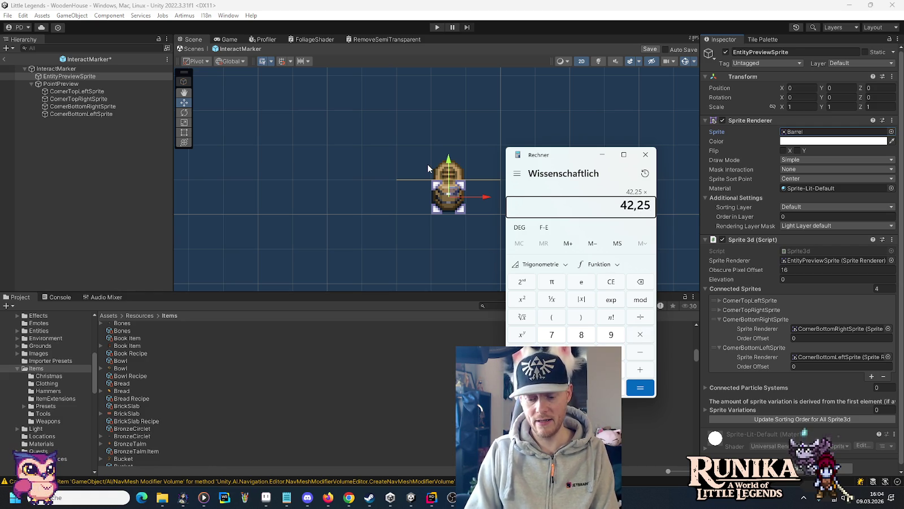
pyautogui.press('Return')
pyautogui.write('*0,65')
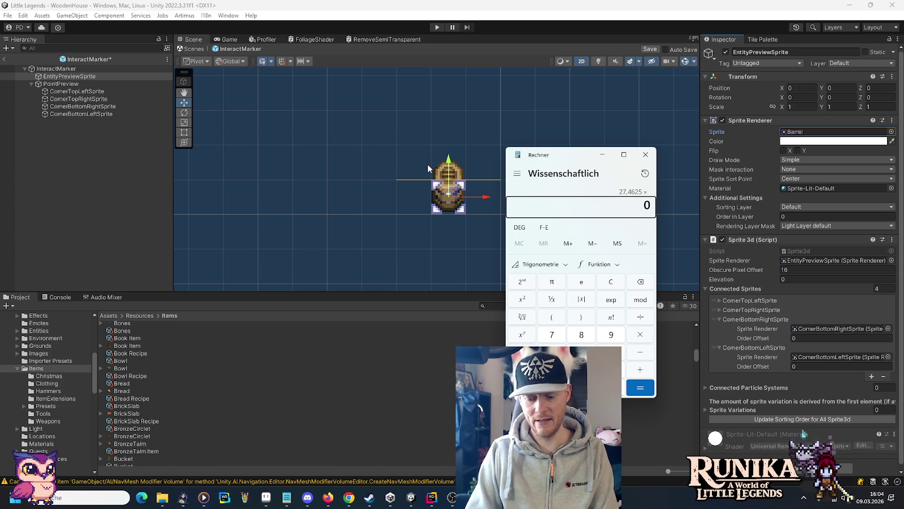
pyautogui.press('Return')
pyautogui.write('*')
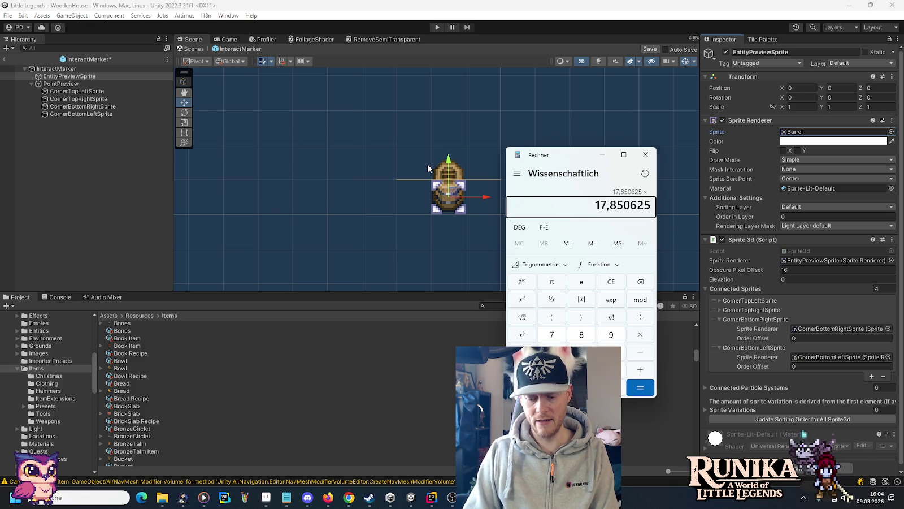
pyautogui.write('0,65')
pyautogui.press('Return')
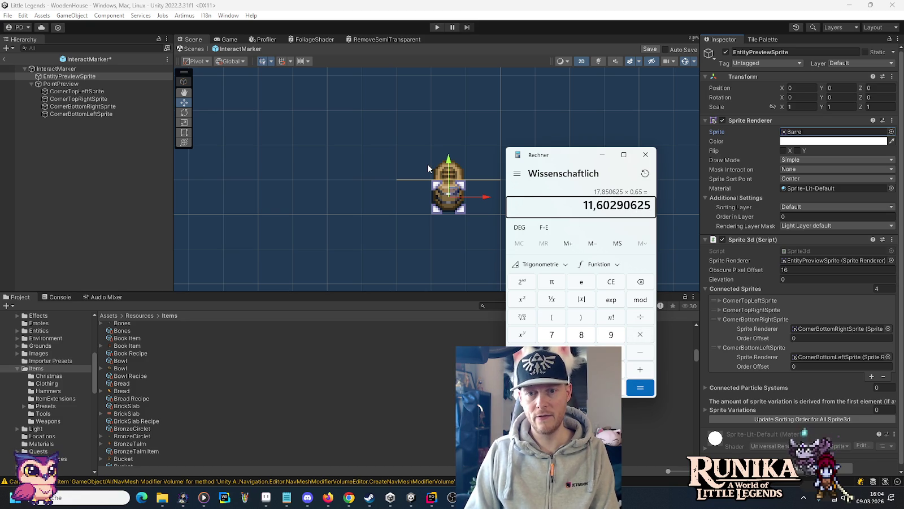
pyautogui.write('*0,65')
pyautogui.press('Return')
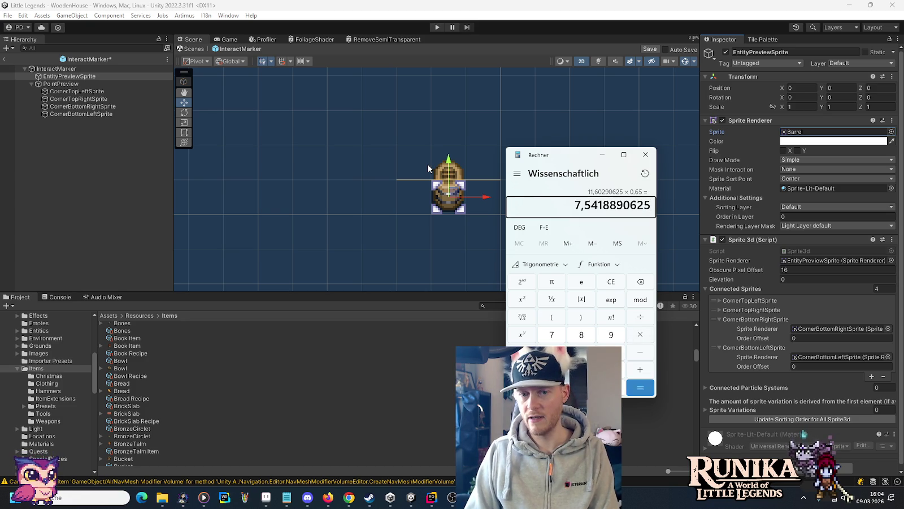
pyautogui.write('*0,65')
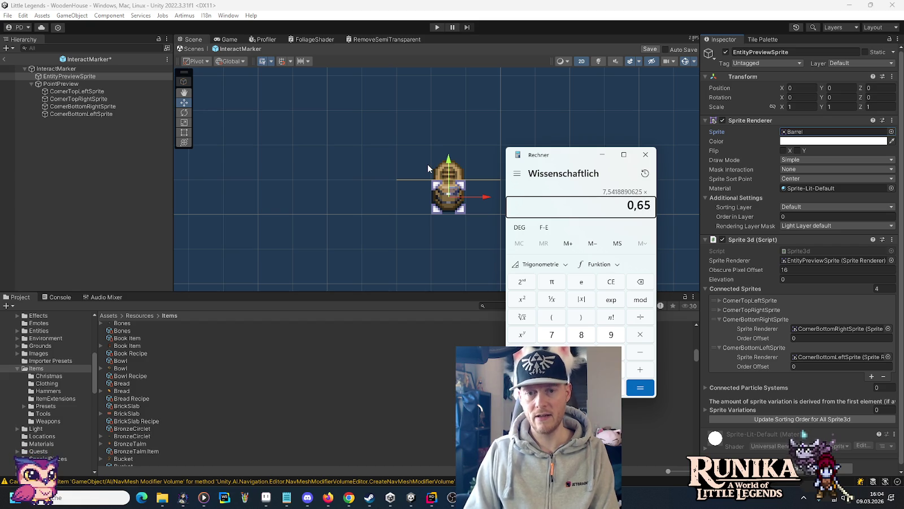
pyautogui.press('Return')
pyautogui.write('*0,65')
pyautogui.press('Return')
pyautogui.write('*0,65')
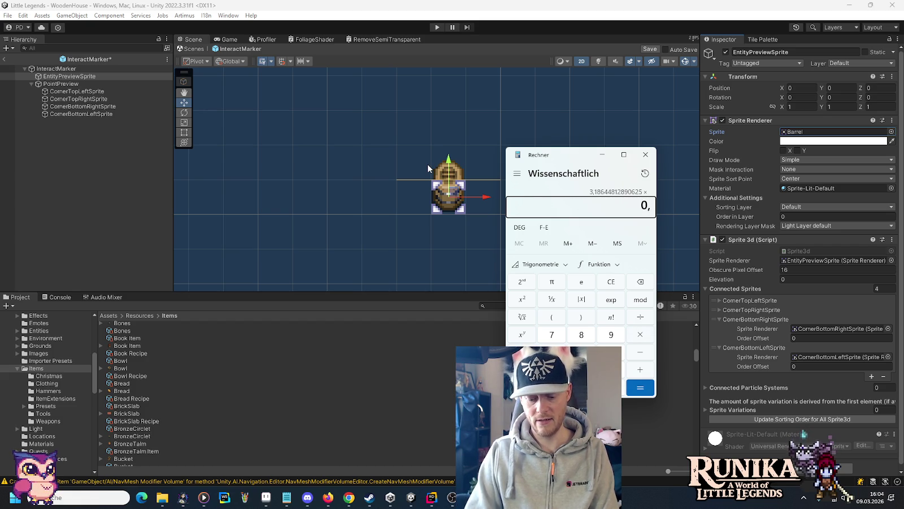
pyautogui.press('Return')
pyautogui.write('*')
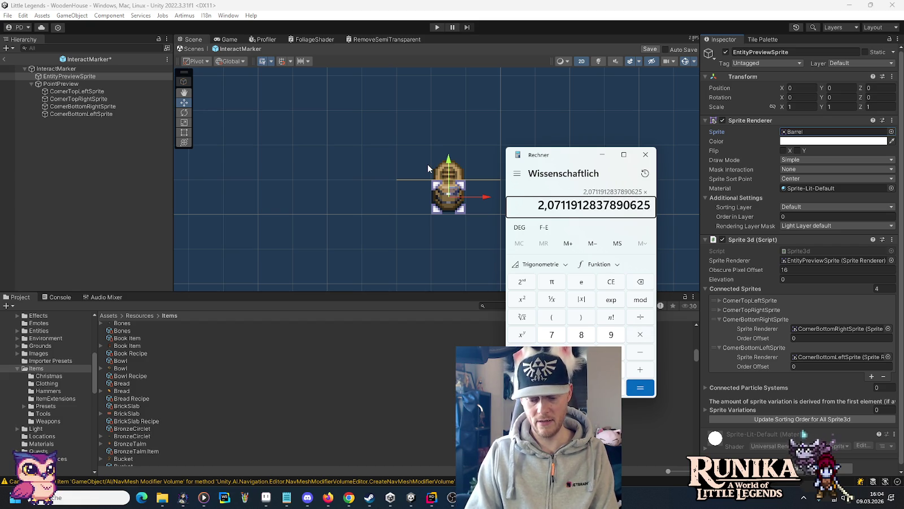
pyautogui.write('0,65')
pyautogui.press('Return')
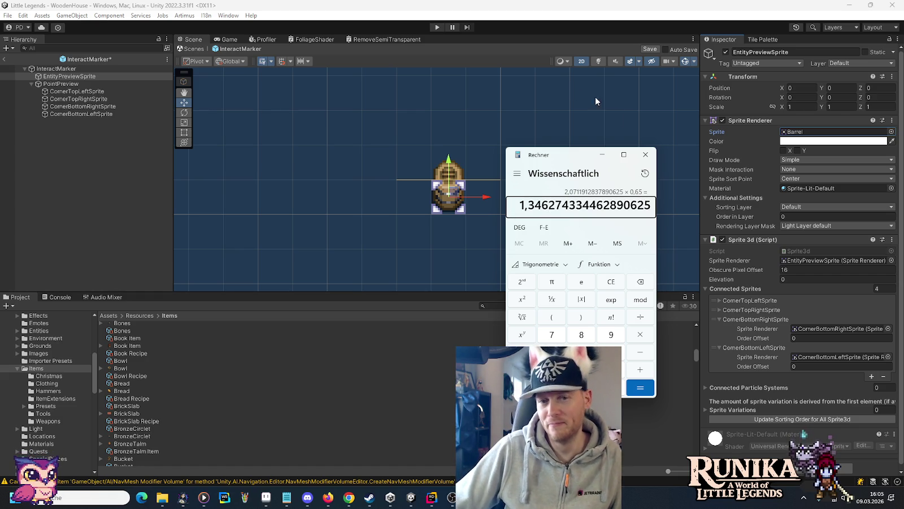
# - Close the Rechner window and scroll the Unity Inspector back into view
pyautogui.click(646, 154)
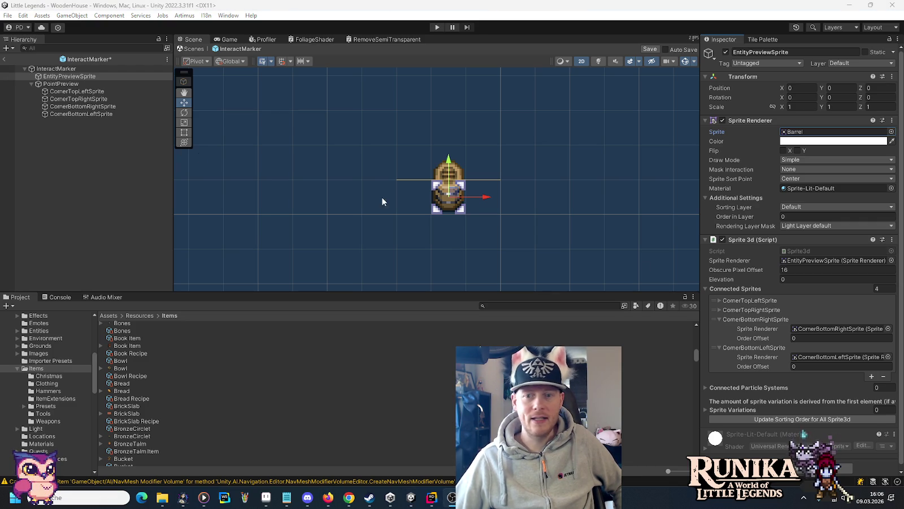
pyautogui.scroll(-1, 739, 287)
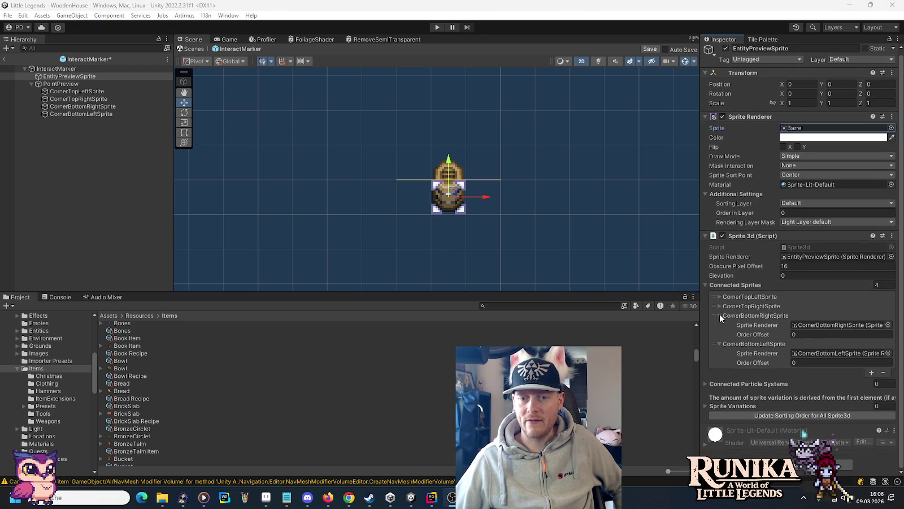
# - Toggle the four corner sprite entries and check CornerTopLeftSprite's order offset
pyautogui.click(720, 316)
pyautogui.click(721, 330)
pyautogui.click(721, 330)
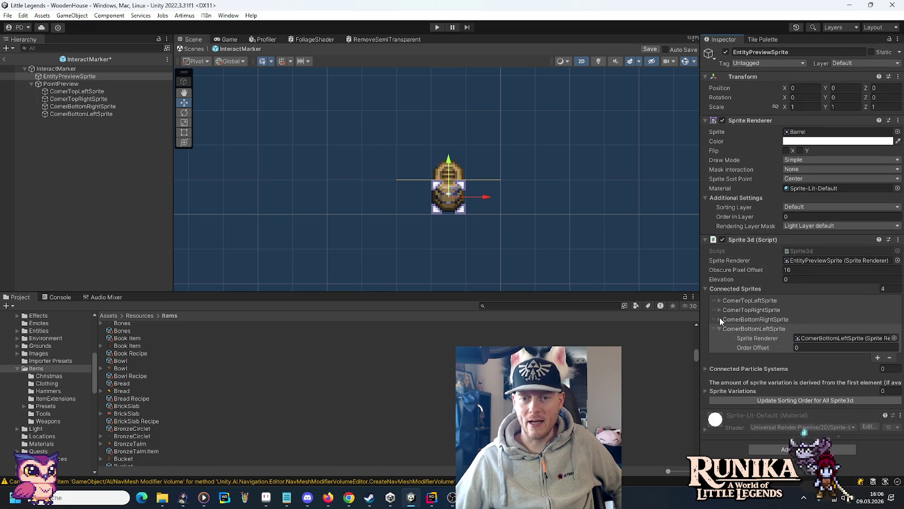
pyautogui.click(720, 320)
pyautogui.click(719, 310)
pyautogui.click(719, 302)
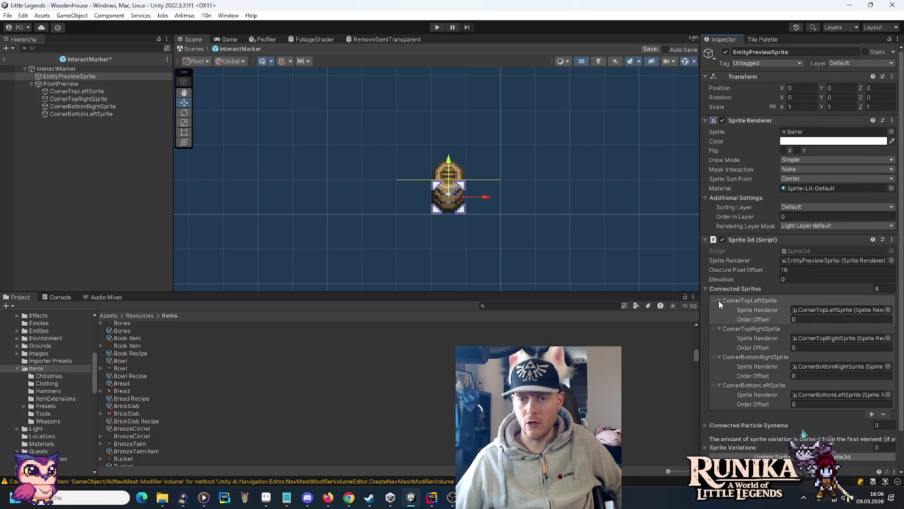
pyautogui.click(793, 320)
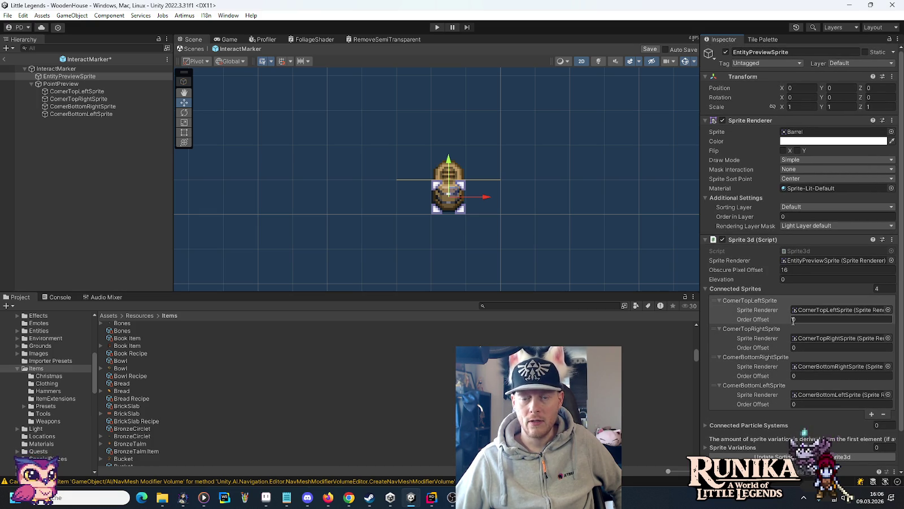
# - Create a Square sprite child under EntityPreviewSprite named 'Architecture Preview Sprite'
pyautogui.click(63, 78)
pyautogui.rightClick(63, 79)
pyautogui.moveTo(123, 243)
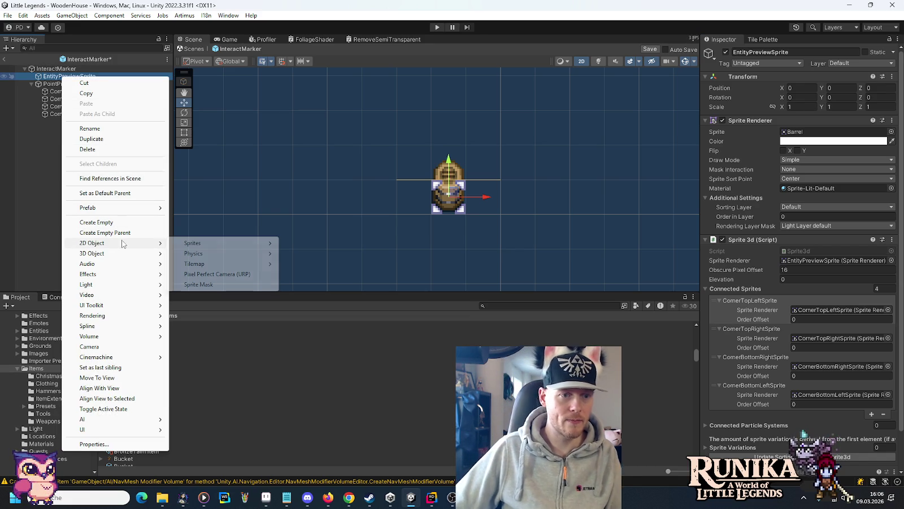
pyautogui.moveTo(214, 244)
pyautogui.click(324, 305)
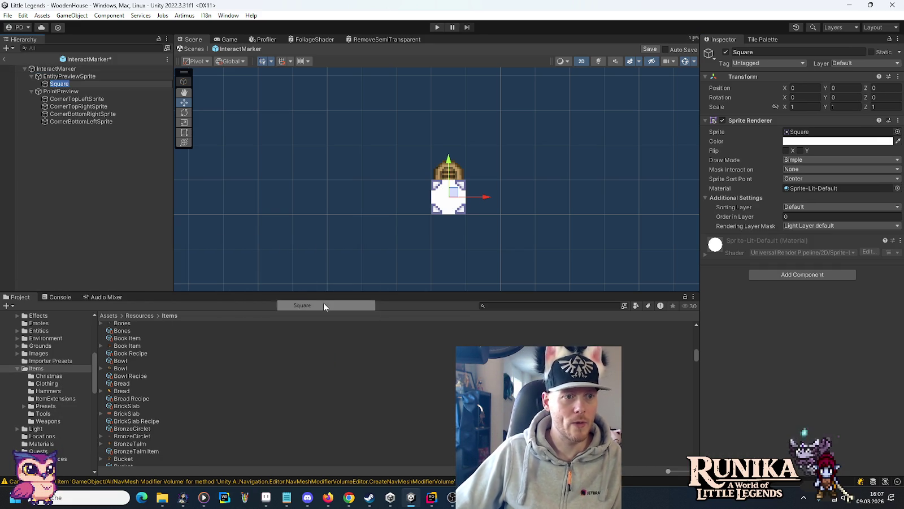
pyautogui.write('Architect')
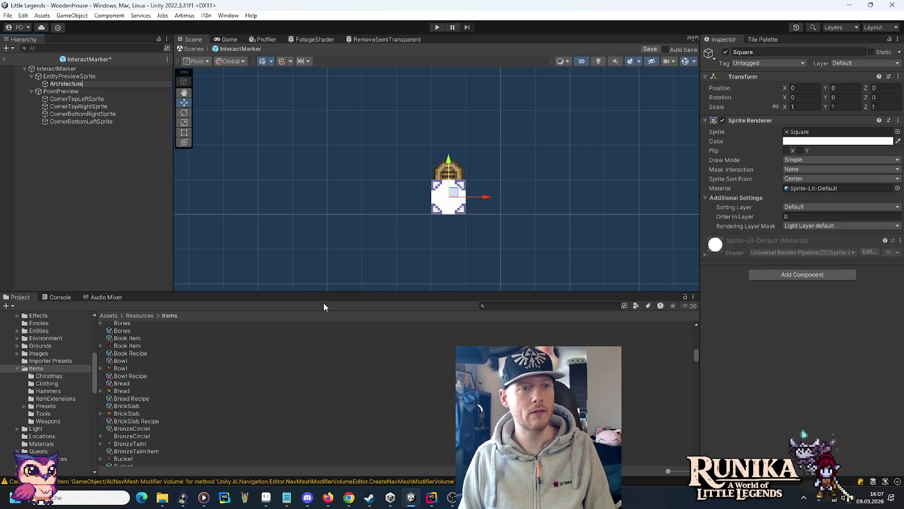
pyautogui.write(' Preview Spr')
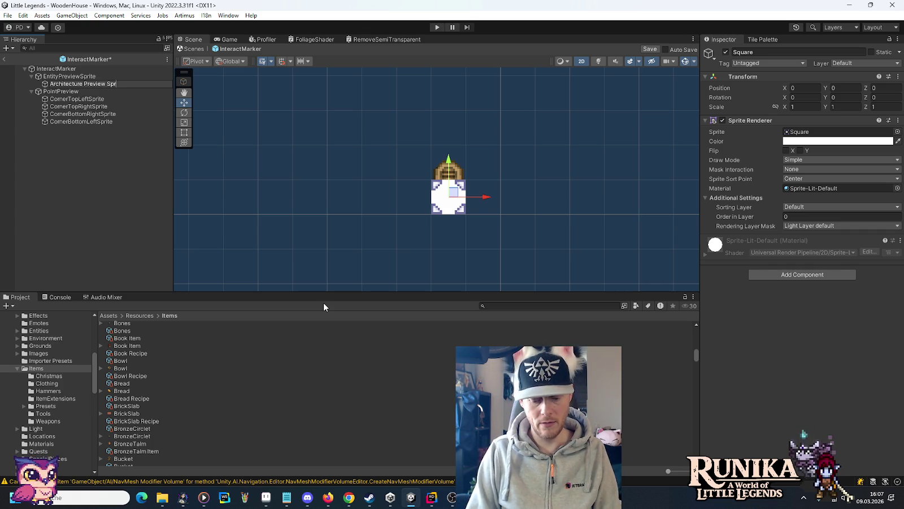
pyautogui.write('ite')
pyautogui.press('Return')
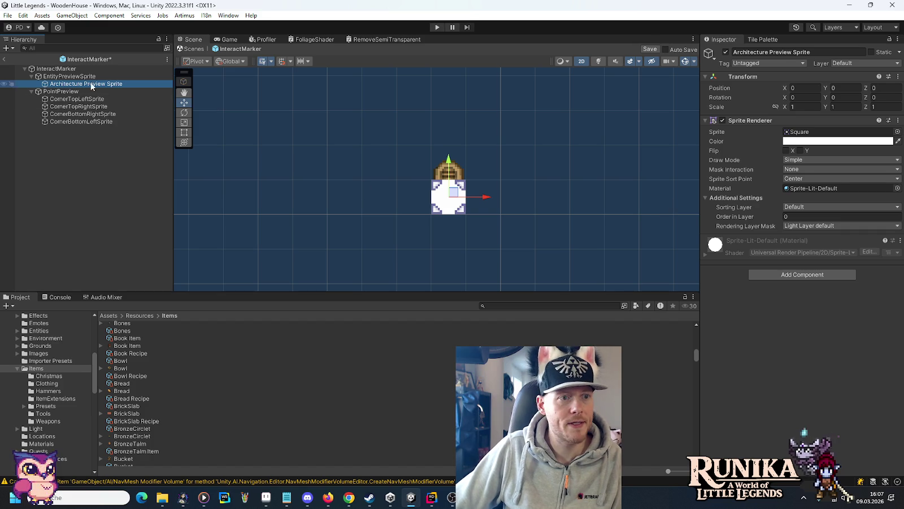
pyautogui.click(84, 76)
# - Add a fifth connected sprite using Architecture Preview Sprite with order offset 1
pyautogui.click(719, 300)
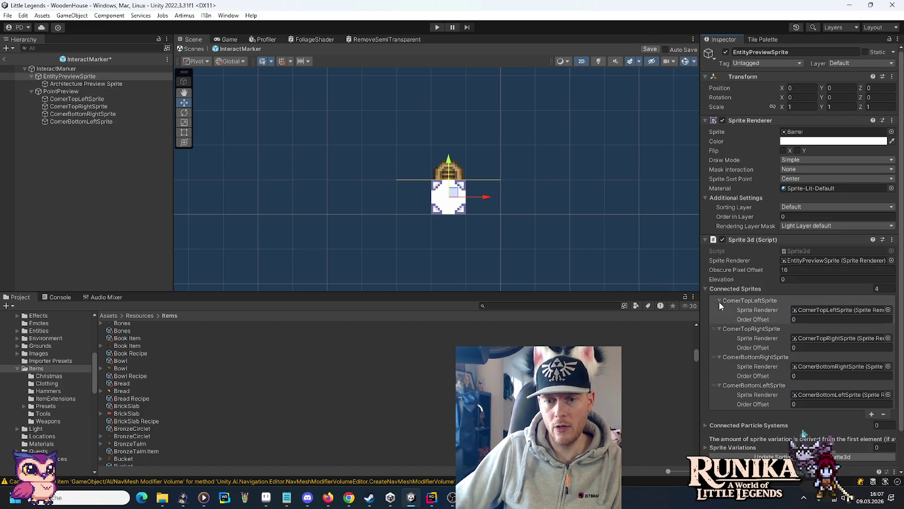
pyautogui.click(720, 310)
pyautogui.click(720, 320)
pyautogui.click(720, 328)
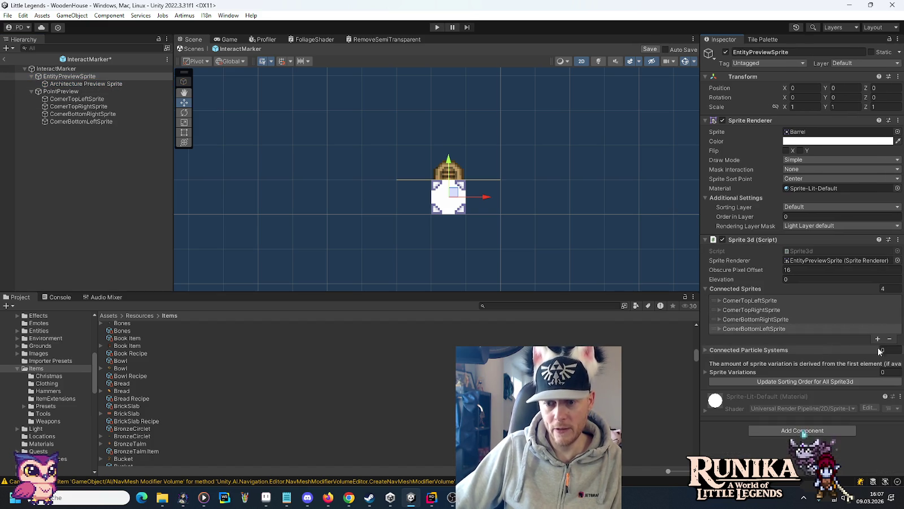
pyautogui.click(878, 341)
pyautogui.click(735, 338)
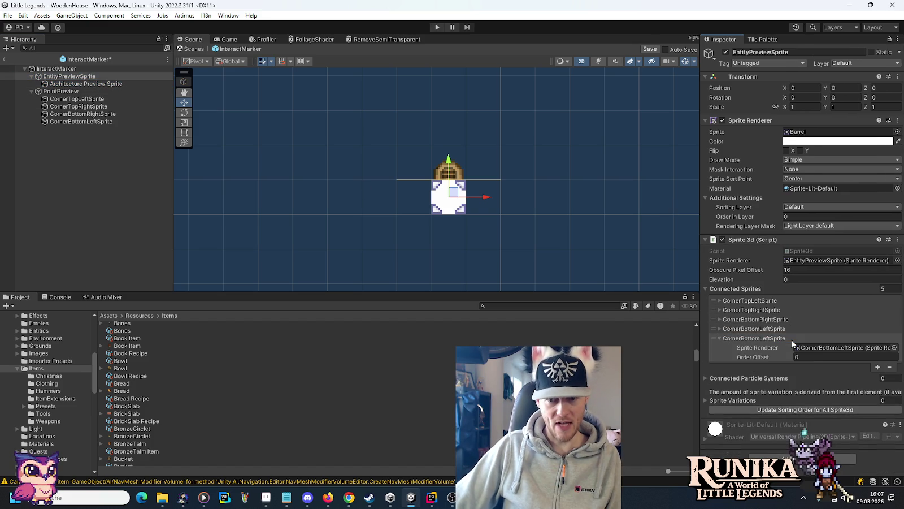
pyautogui.moveTo(79, 83); pyautogui.dragTo(811, 350)
pyautogui.write('1')
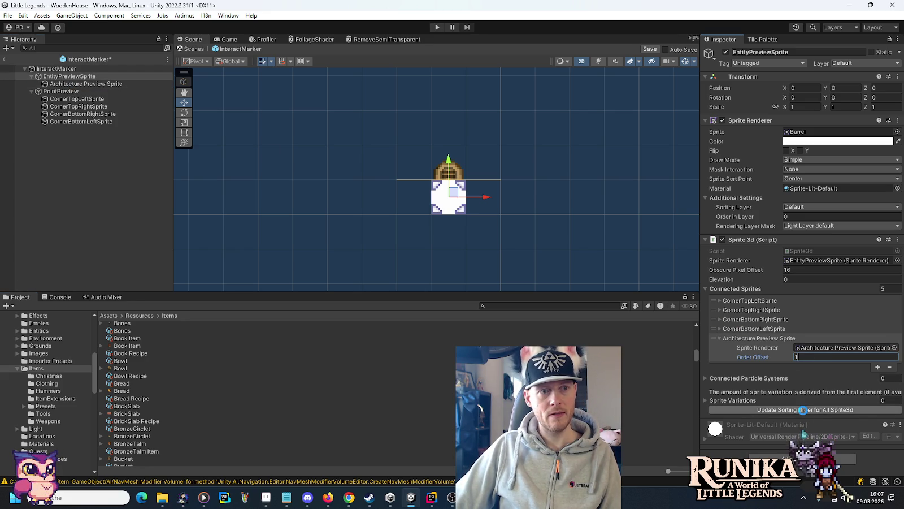
# - Update the Sprite3d sorting order and select the InteractMarker object
pyautogui.click(804, 410)
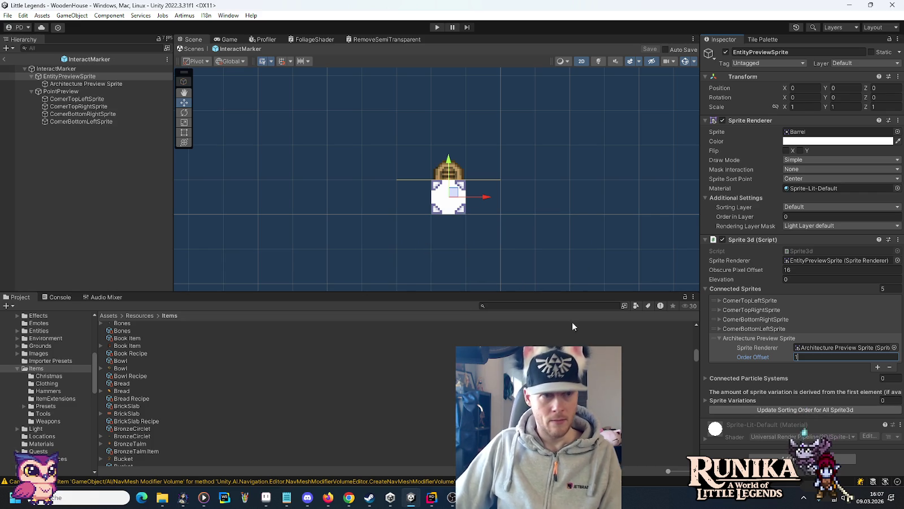
pyautogui.click(82, 68)
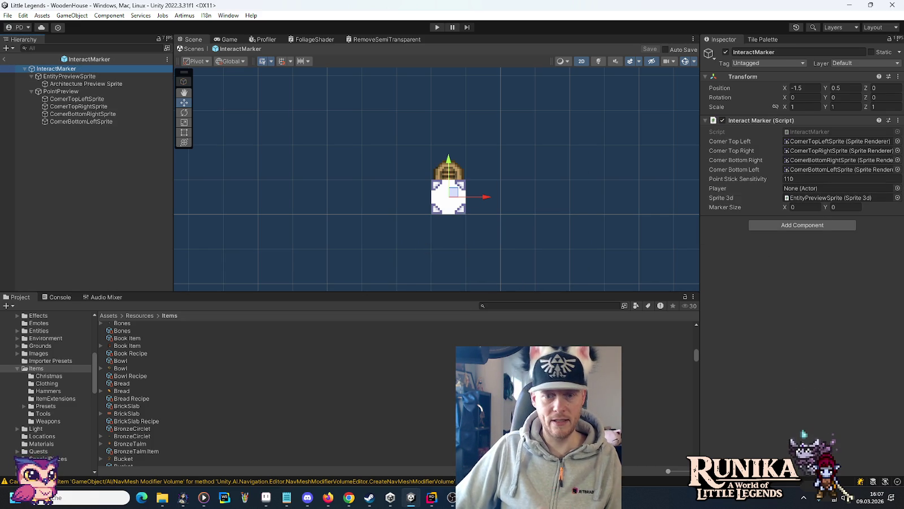
pyautogui.click(433, 498)
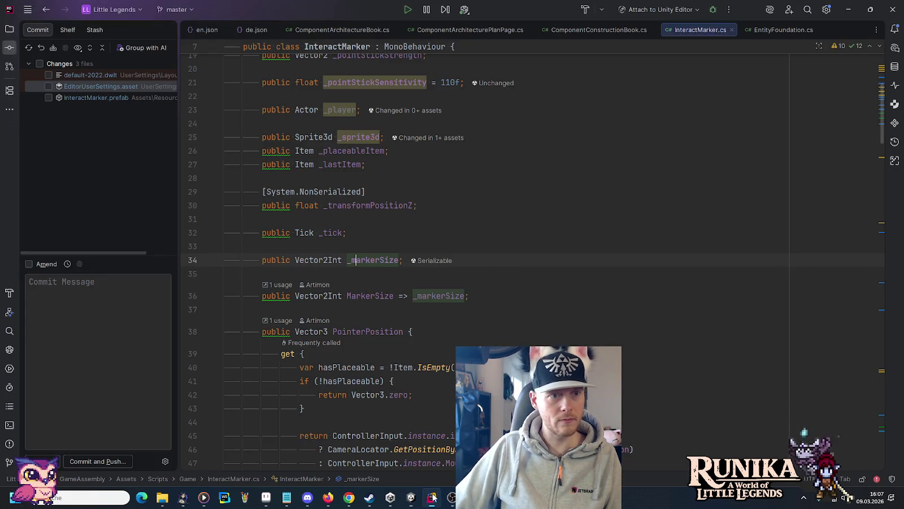
# - Declare 'public Sprite _architecturePreview;' below _sprite3d and return to Unity to recompile
pyautogui.click(546, 146)
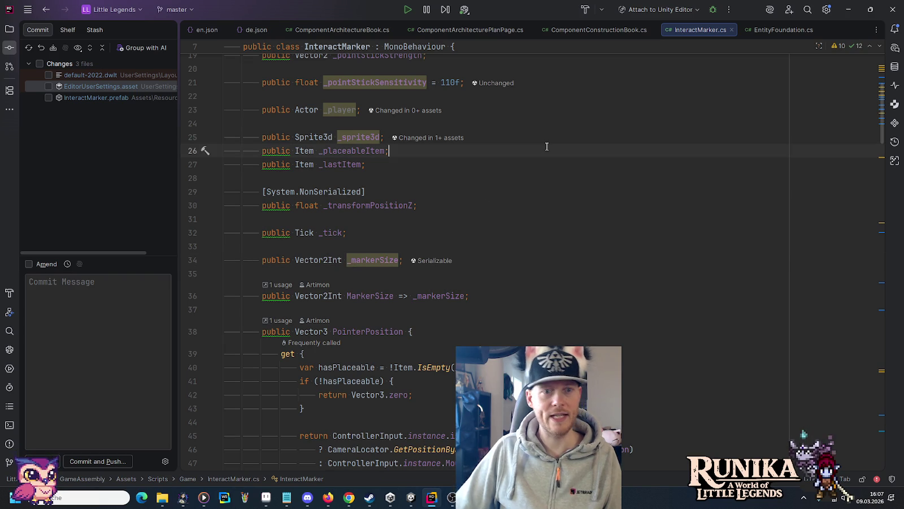
pyautogui.press('Up')
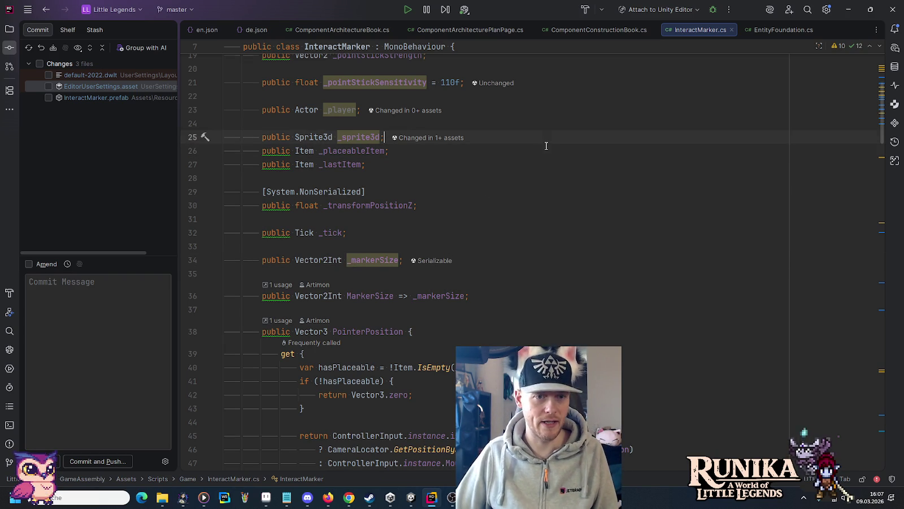
pyautogui.scroll(5, 547, 146)
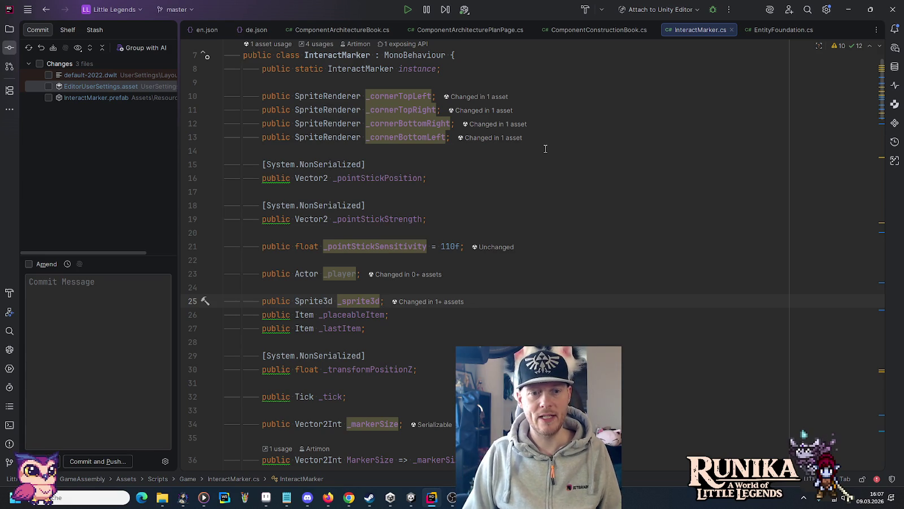
pyautogui.press('Return')
pyautogui.press('Return')
pyautogui.press('Up')
pyautogui.write('public ')
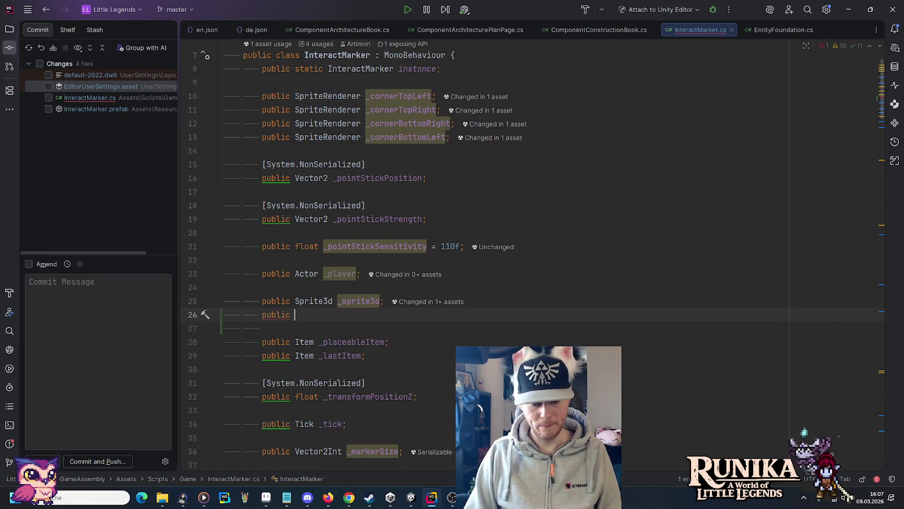
pyautogui.write('Sprite _architecturePrev')
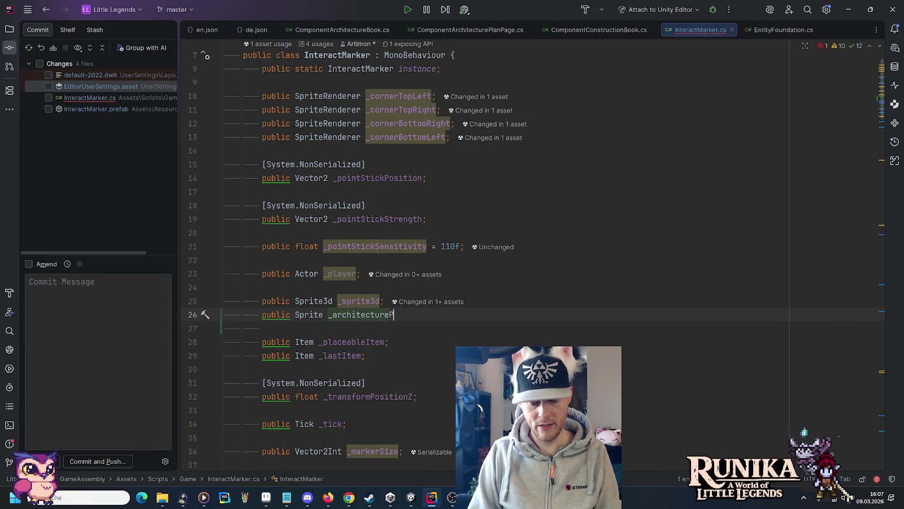
pyautogui.write('iew;')
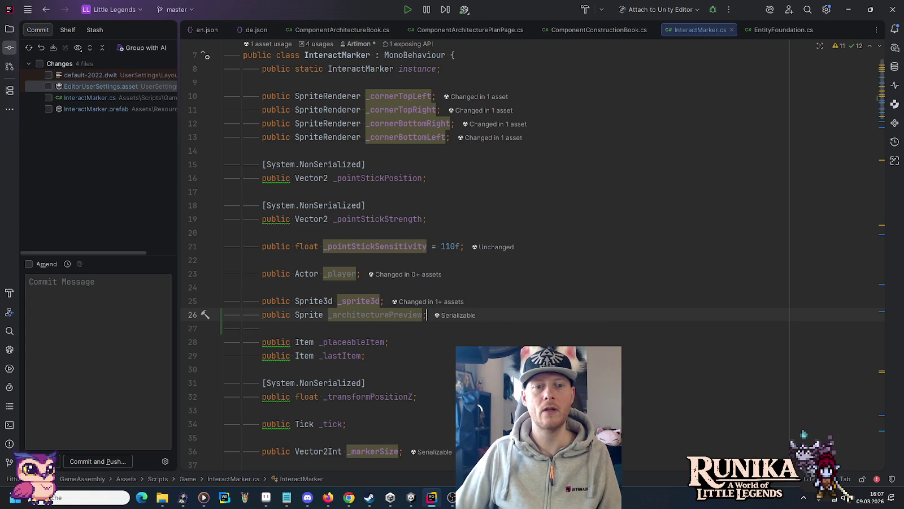
pyautogui.hotkey('alt', 'Tab')
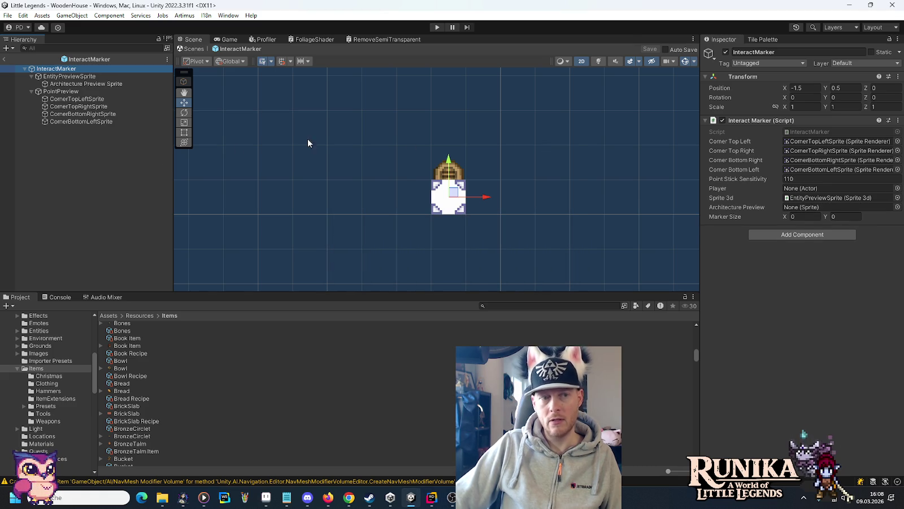
# - Try assigning CornerTopLeftSprite as Architecture Preview, then inspect the Architecture Preview Sprite object
pyautogui.moveTo(86, 99)
pyautogui.mouseDown()
pyautogui.moveTo(281, 107)
pyautogui.moveTo(801, 207)
pyautogui.moveTo(139, 127)
pyautogui.moveTo(111, 85)
pyautogui.moveTo(807, 209)
pyautogui.mouseUp()
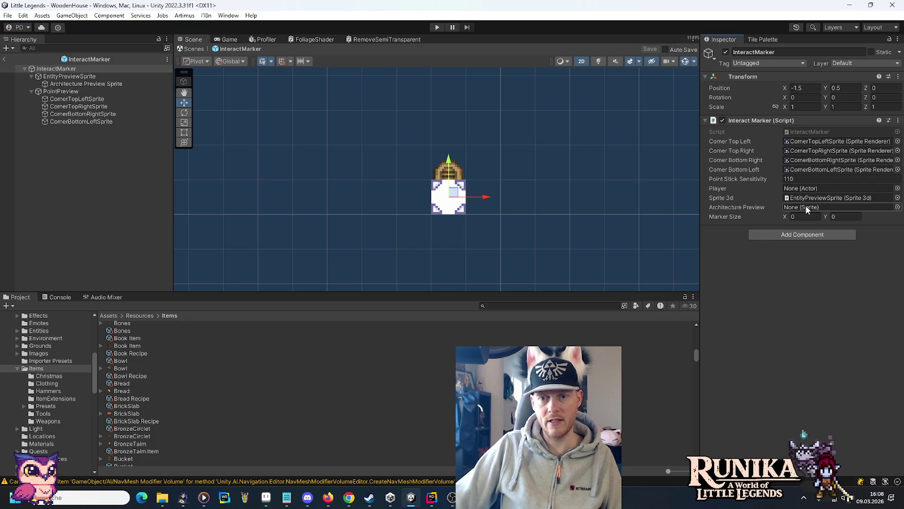
pyautogui.click(136, 83)
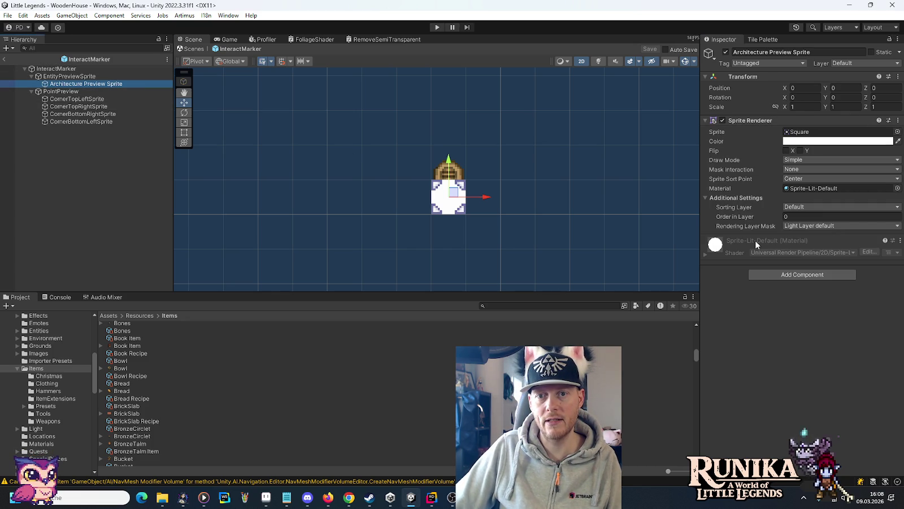
pyautogui.hotkey('alt', 'Tab')
# - Change _architecturePreview's type on line 26 to SpriteRenderer and return to Unity
pyautogui.click(323, 314)
pyautogui.write('Re _architecturePreview;')
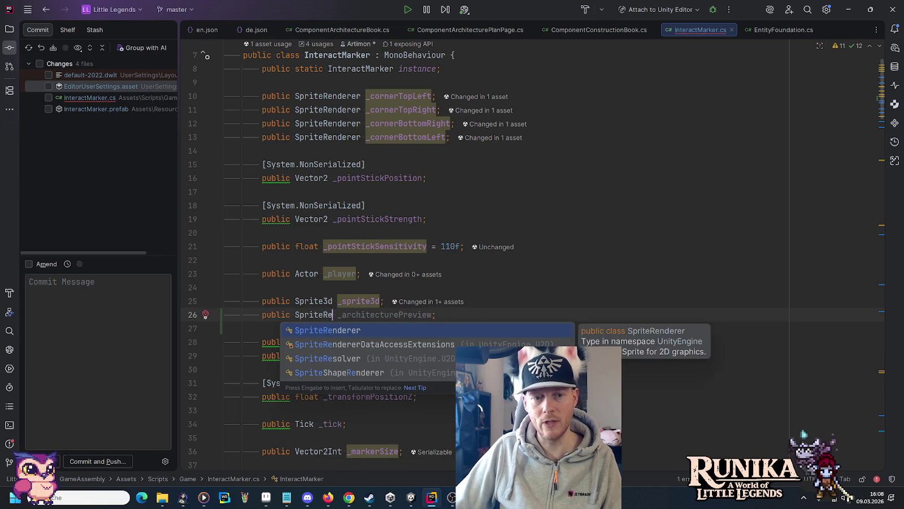
pyautogui.press('Return')
pyautogui.hotkey('alt', 'Tab')
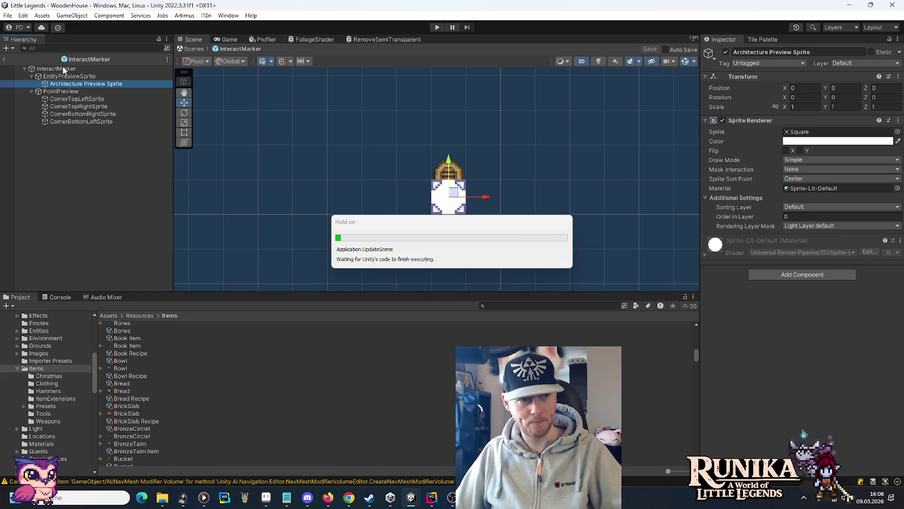
# - Drag Architecture Preview Sprite into InteractMarker's Architecture Preview field
pyautogui.click(64, 68)
pyautogui.moveTo(86, 84)
pyautogui.mouseDown()
pyautogui.moveTo(837, 189)
pyautogui.moveTo(836, 207)
pyautogui.mouseUp()
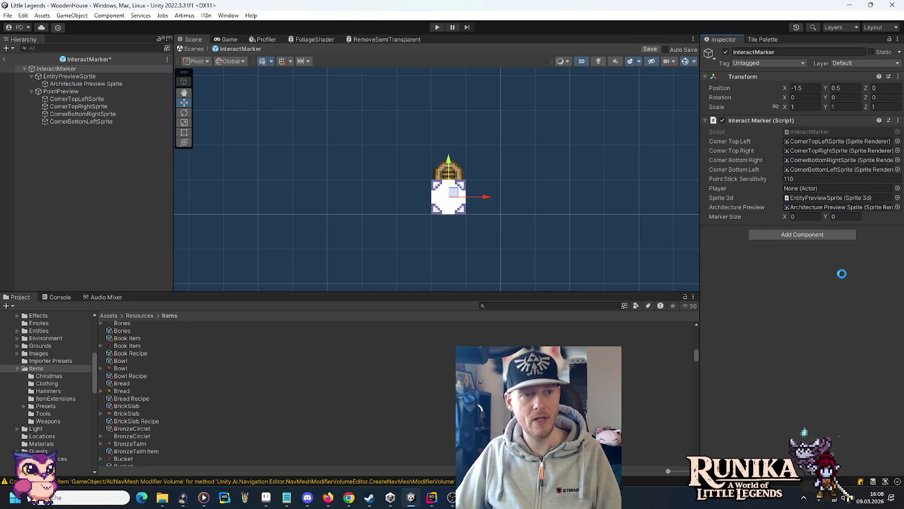
pyautogui.moveTo(431, 505)
pyautogui.click(440, 472)
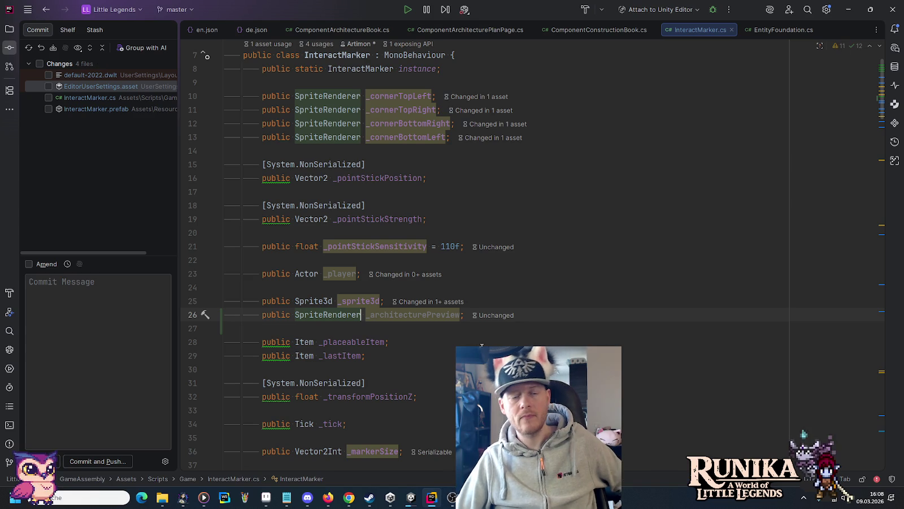
# - Scroll down to the SetItem call and jump to its declaration
pyautogui.doubleClick(436, 315)
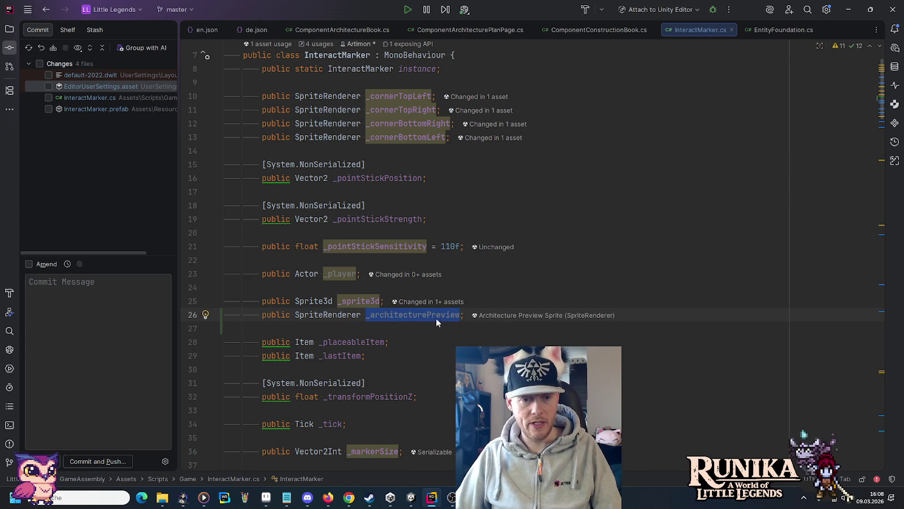
pyautogui.scroll(-6, 437, 320)
pyautogui.scroll(-9, 437, 320)
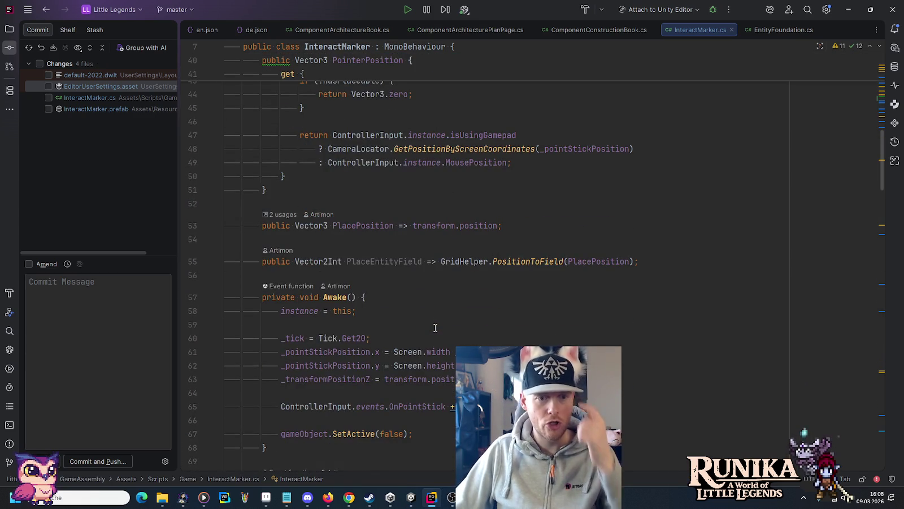
pyautogui.scroll(-8, 435, 333)
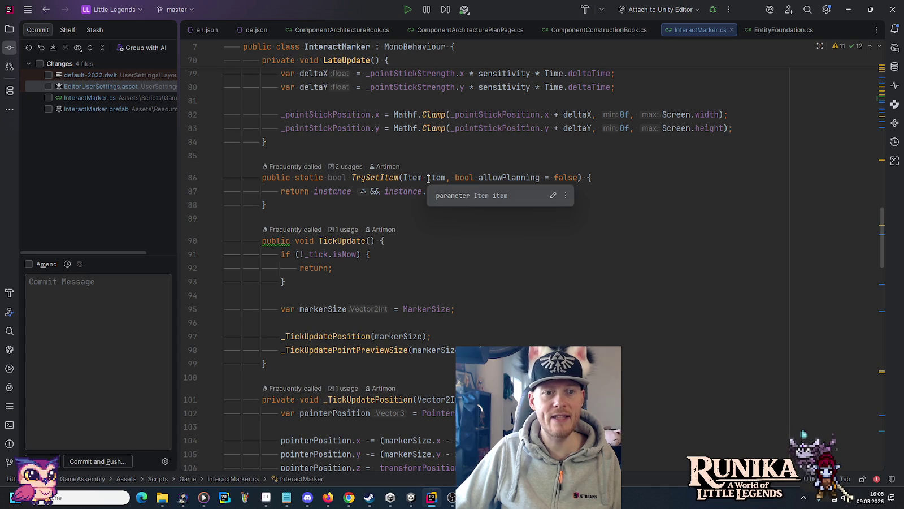
pyautogui.click(440, 191)
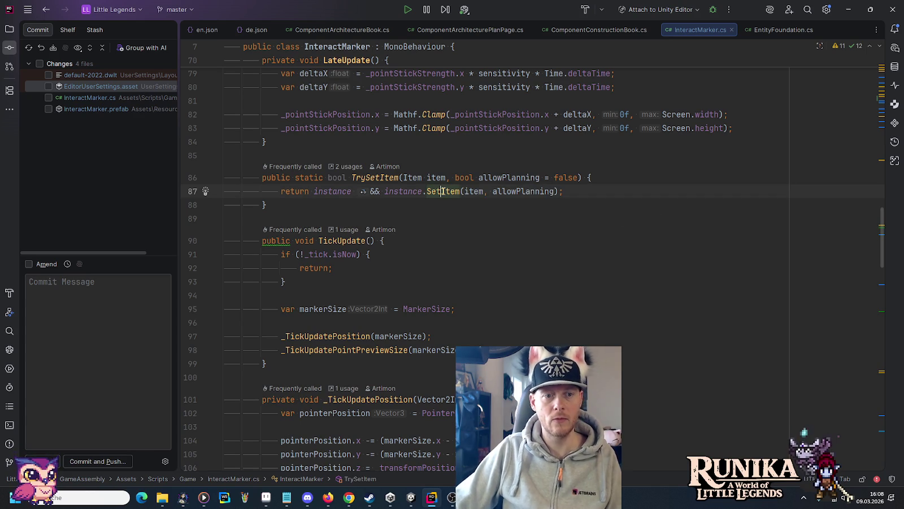
pyautogui.keyDown('ctrl'); pyautogui.click(438, 193); pyautogui.keyUp('ctrl')
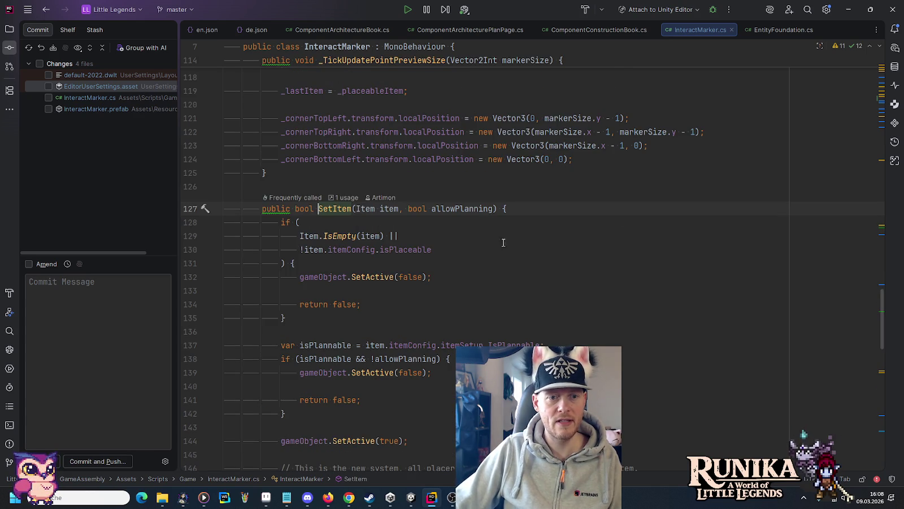
# - Review isPlannable's uses and place the cursor after the SetActive(true) line
pyautogui.scroll(-5, 370, 248)
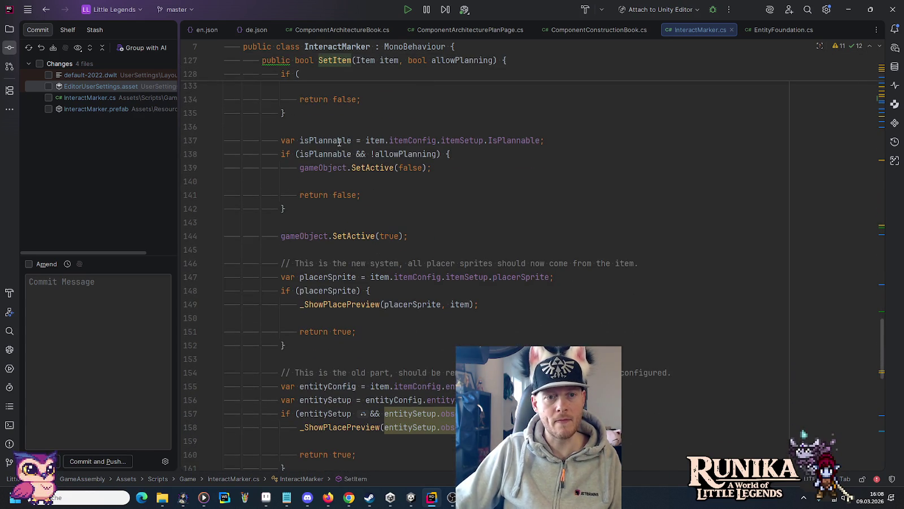
pyautogui.click(339, 140)
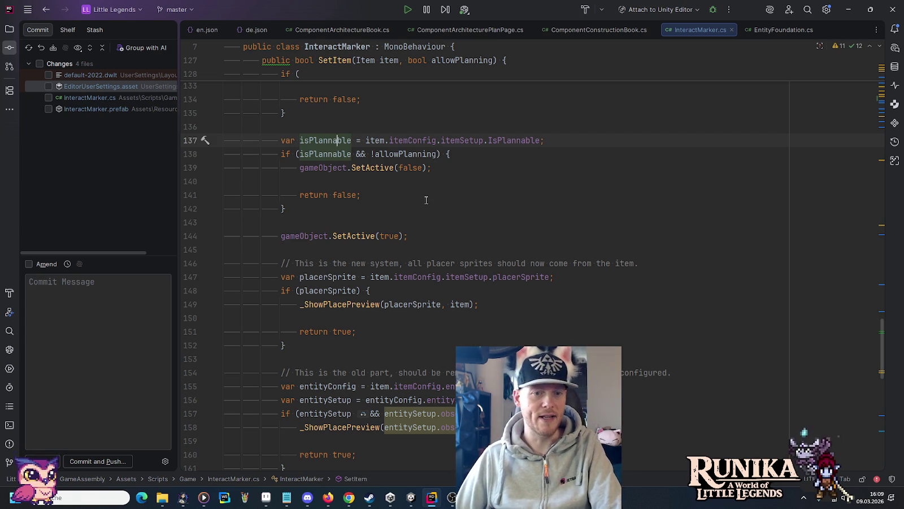
pyautogui.scroll(-1, 445, 209)
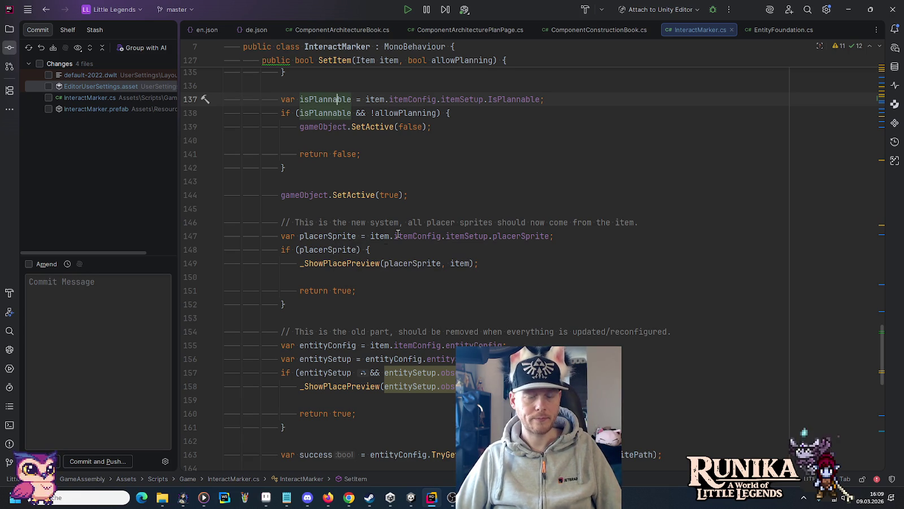
pyautogui.click(432, 195)
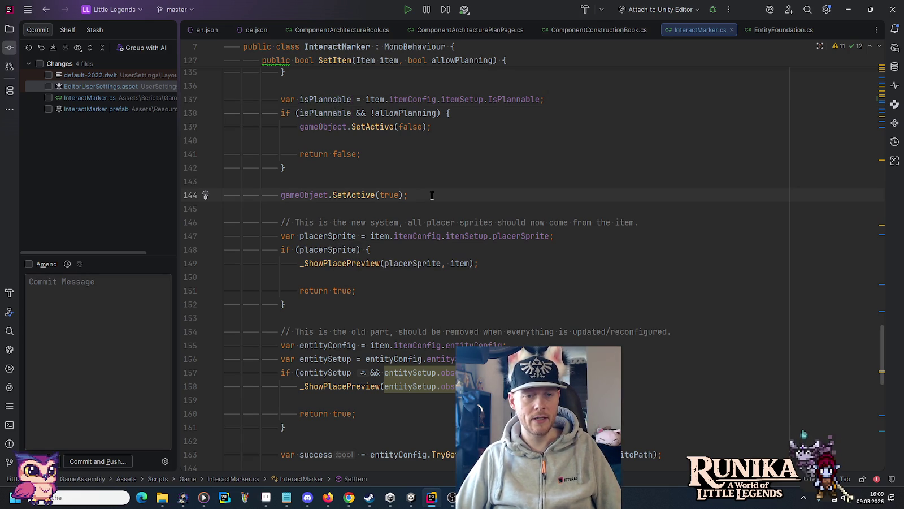
# - Add an if on item.itemConfig.itemSetup.architectureSprite that assigns it to _architecturePreview.sprite
pyautogui.scroll(-1, 431, 195)
pyautogui.press('Return')
pyautogui.press('Return')
pyautogui.press('Up')
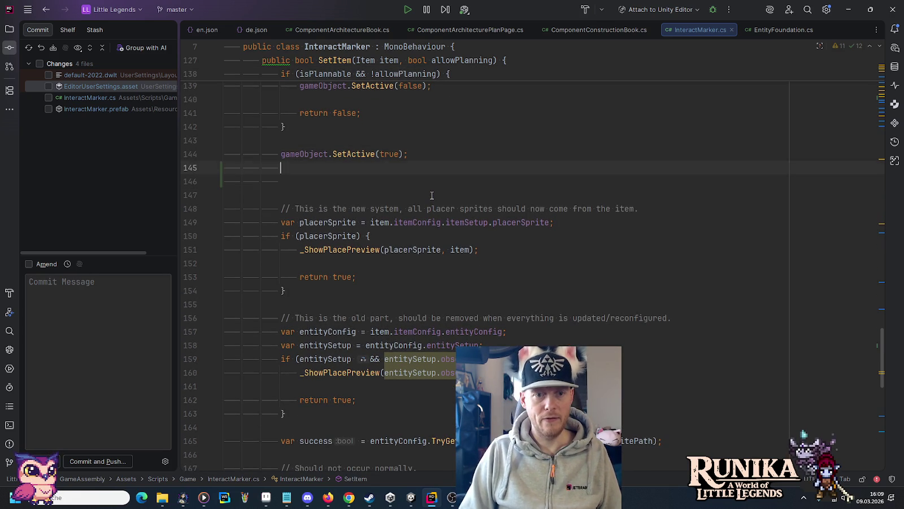
pyautogui.press('Down')
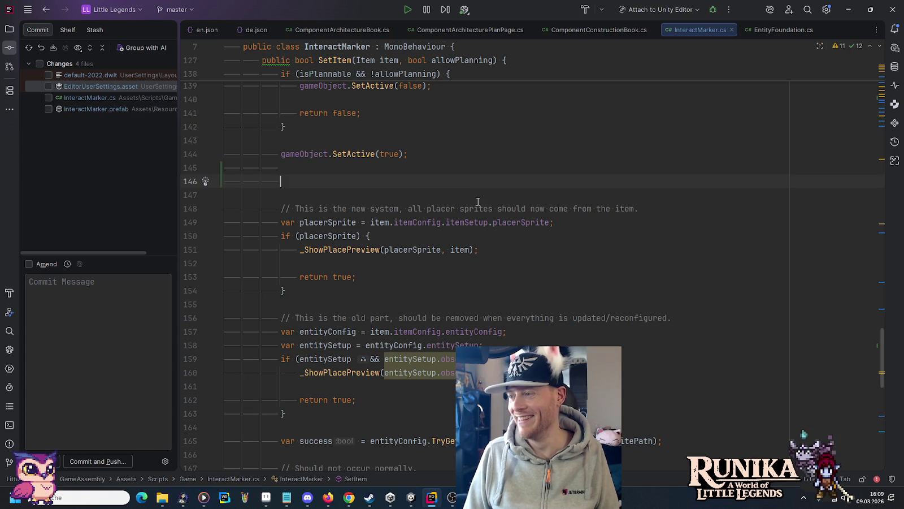
pyautogui.write('if (')
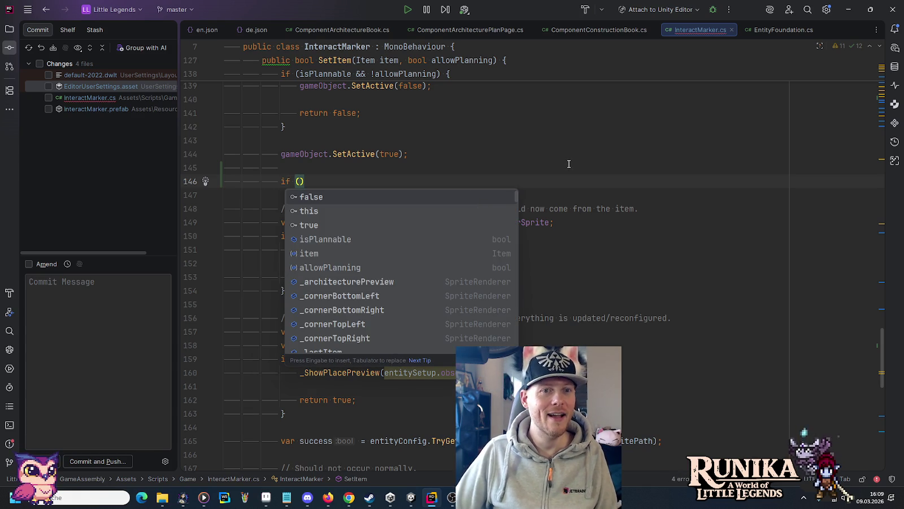
pyautogui.write('item.a')
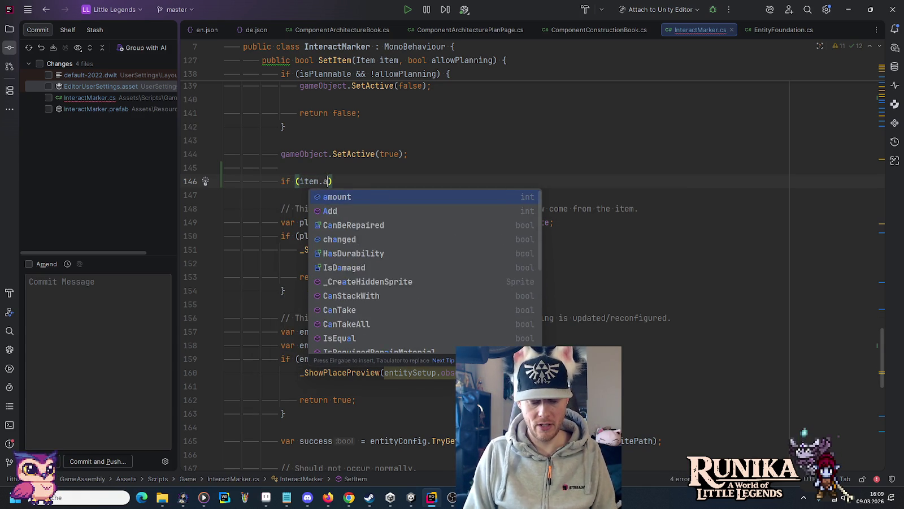
pyautogui.press('Escape')
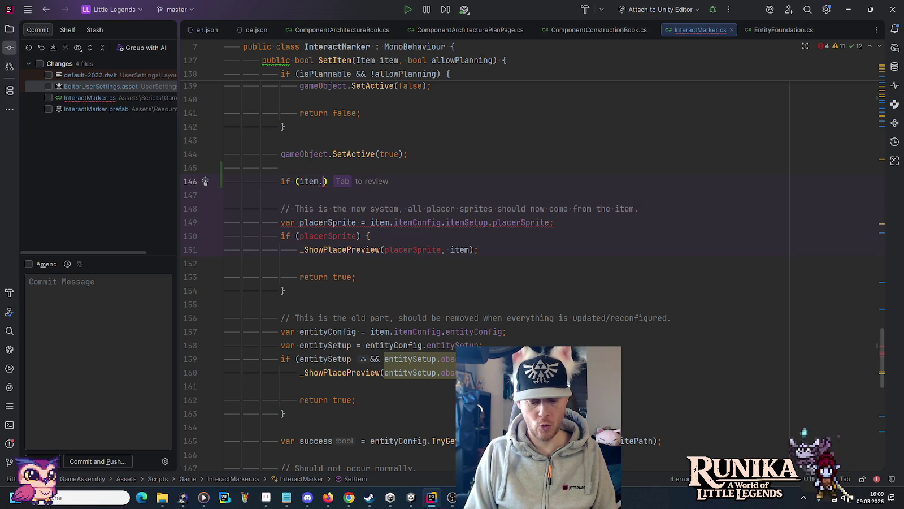
pyautogui.hotkey('ctrl', 'space')
pyautogui.write('item')
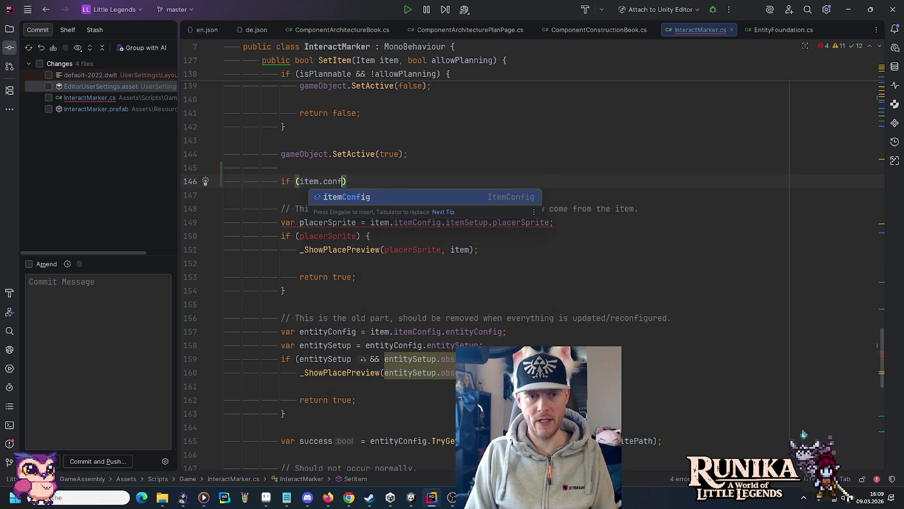
pyautogui.press('Return')
pyautogui.write('.set')
pyautogui.press('Down')
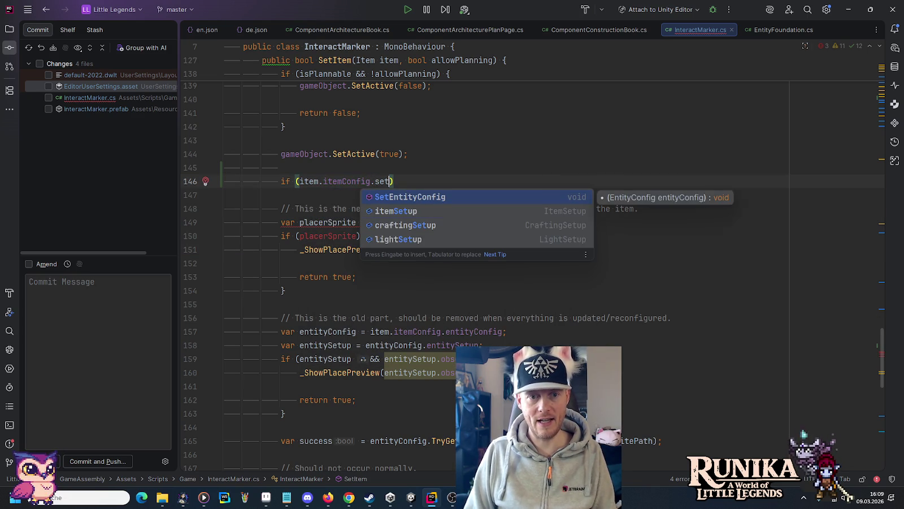
pyautogui.press('Return')
pyautogui.write('.arch')
pyautogui.press('Return')
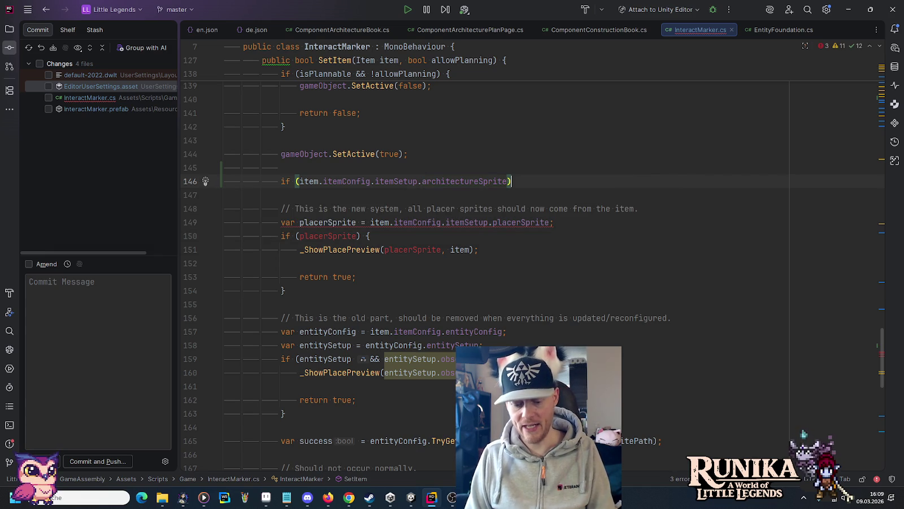
pyautogui.write('{')
pyautogui.press('Return')
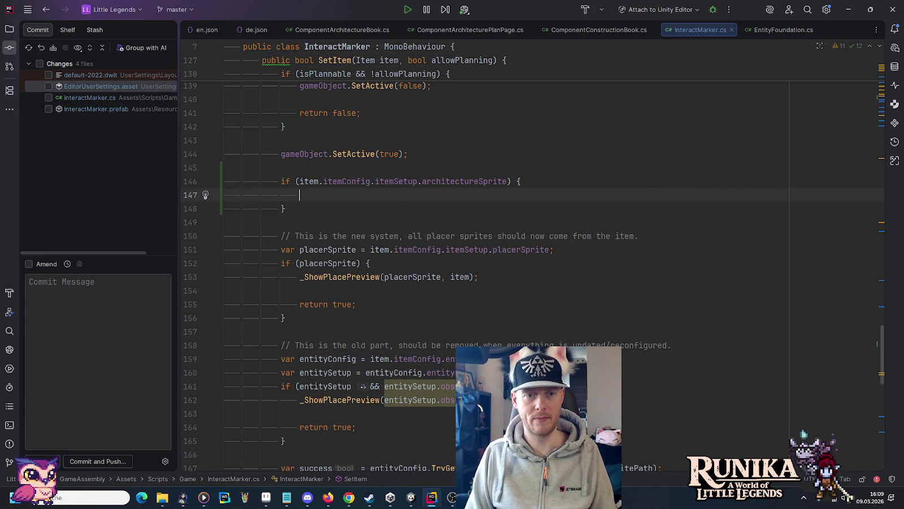
pyautogui.write('_architecturePreview')
pyautogui.press('Tab')
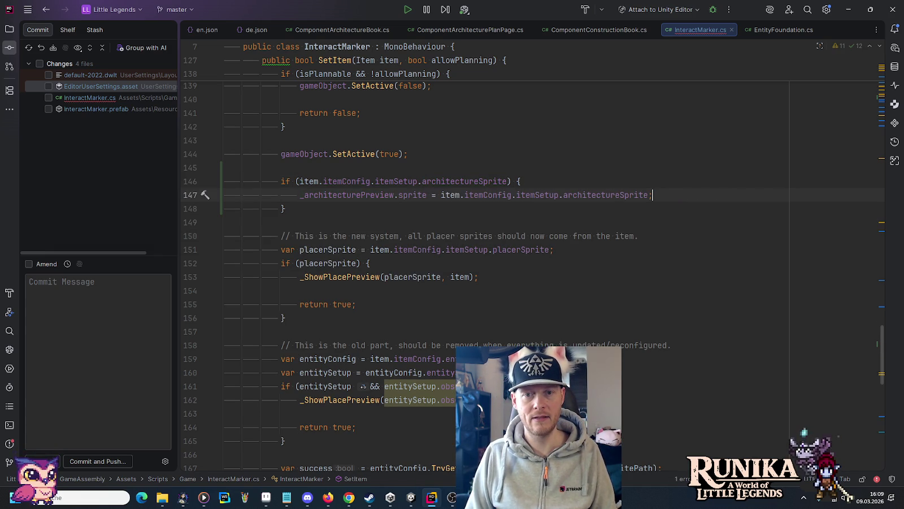
# - Extract the condition into a var named architectureSprite, replacing both occurrences
pyautogui.press('Up')
pyautogui.press('Left')
pyautogui.press('Left')
pyautogui.press('Left')
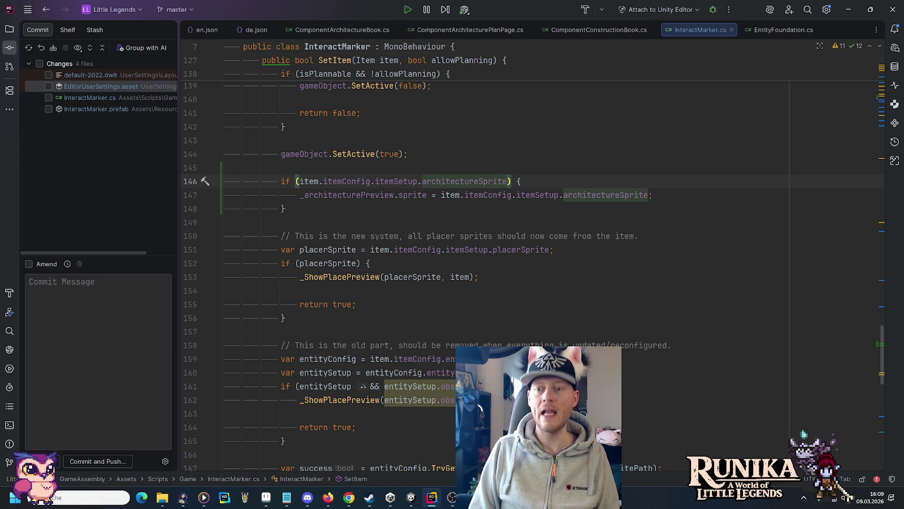
pyautogui.hotkey('shift', 'Home')
pyautogui.hotkey('shift', 'Right')
pyautogui.hotkey('shift', 'Right')
pyautogui.hotkey('shift', 'Right')
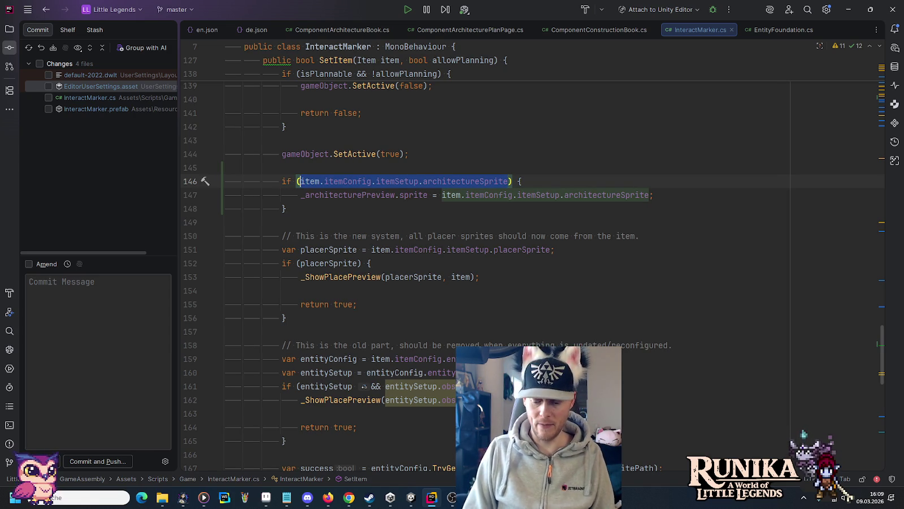
pyautogui.hotkey('ctrl', 'alt', 'v')
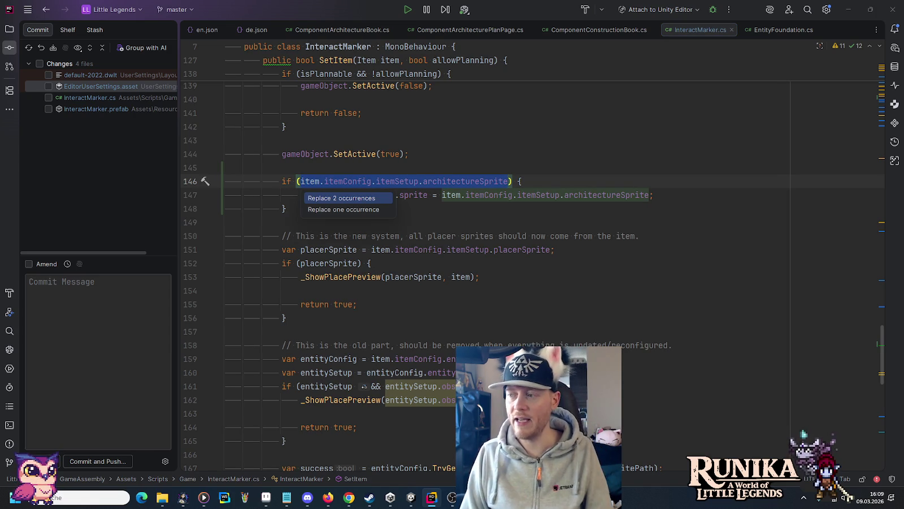
pyautogui.press('Return')
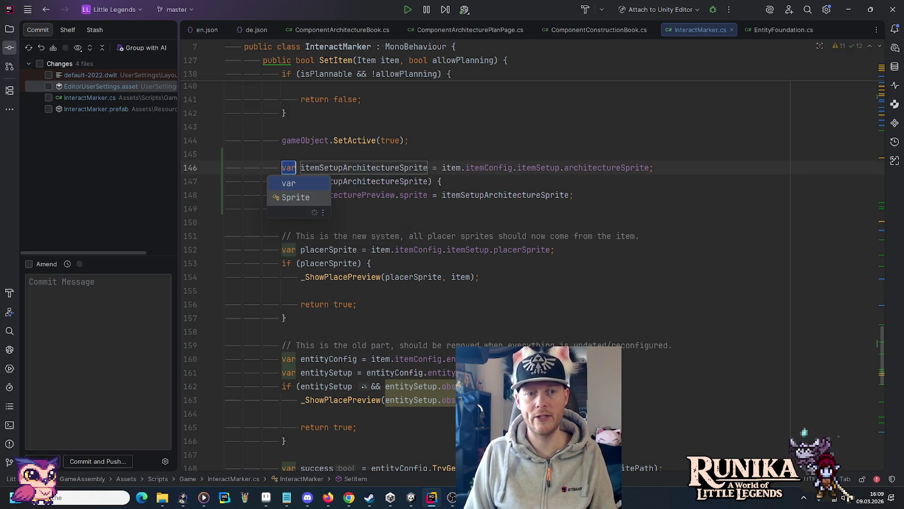
pyautogui.press('Down')
pyautogui.press('Tab')
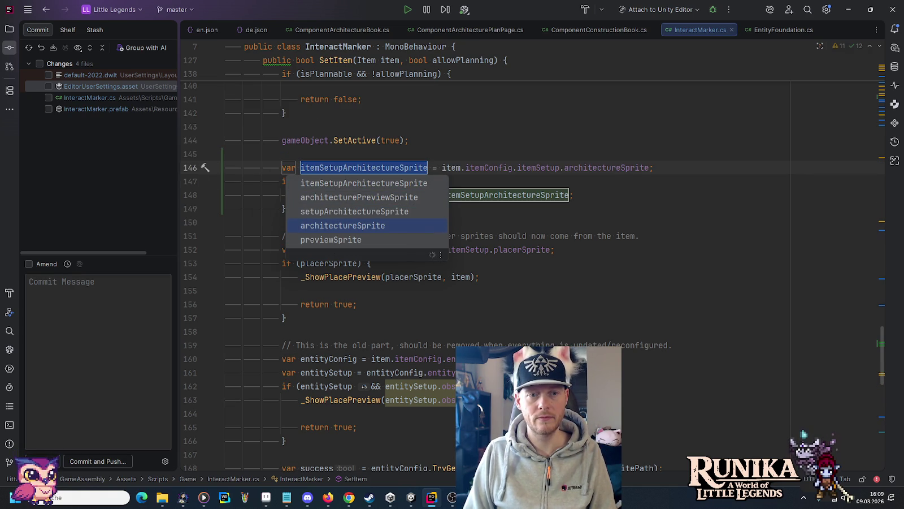
pyautogui.press('Return')
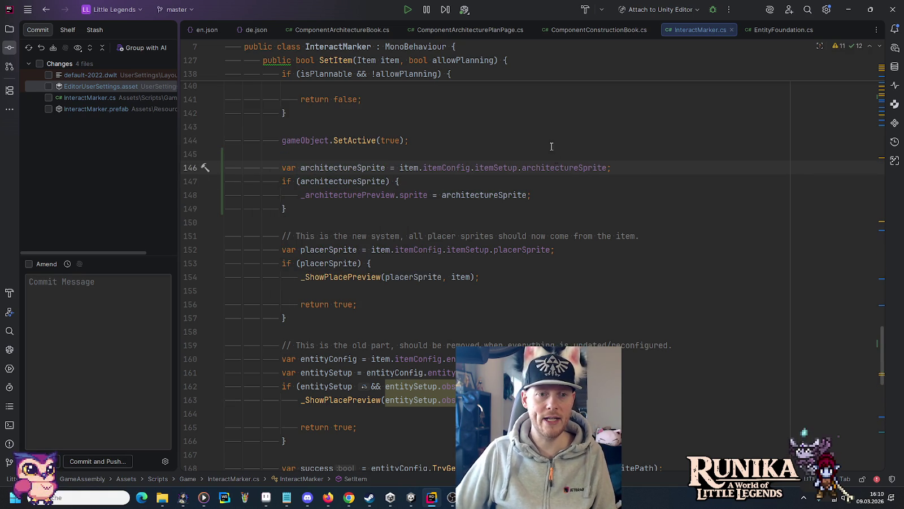
# - Below the if block add _architecturePreview.gameObject.SetActive(architectureSprite), removing the != null comparison
pyautogui.doubleClick(343, 181)
pyautogui.hotkey('ctrl', 'w')
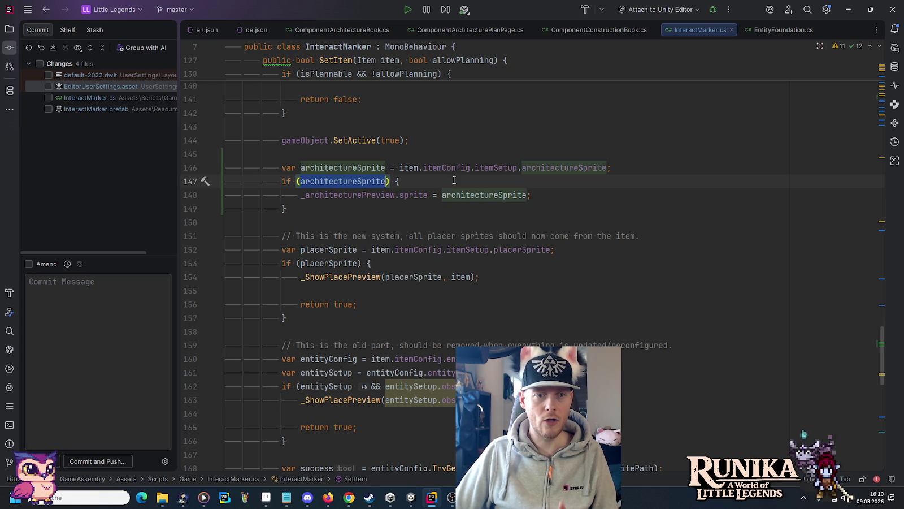
pyautogui.hotkey('ctrl', 'shift', 'w')
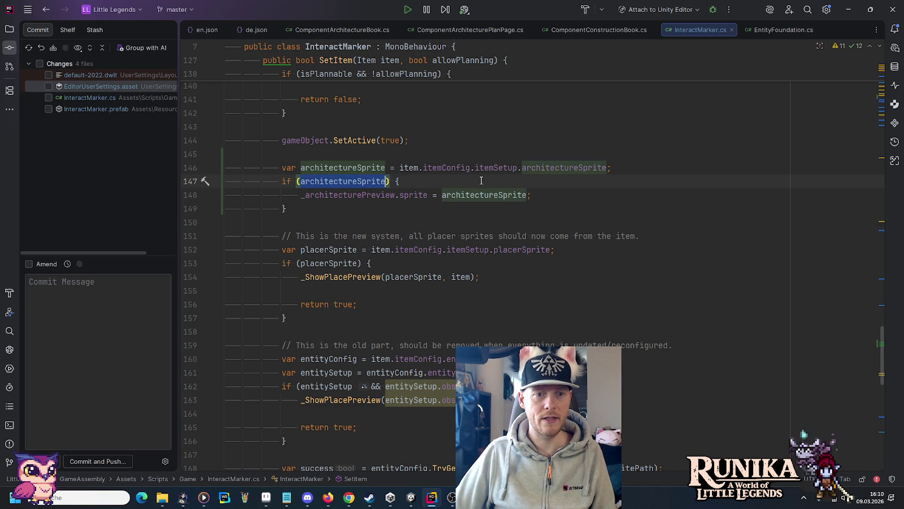
pyautogui.scroll(3, 431, 210)
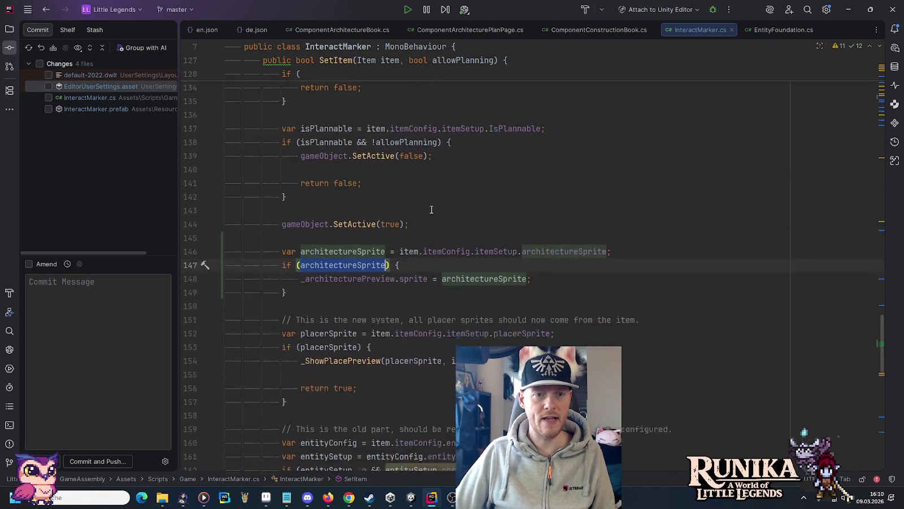
pyautogui.scroll(-2, 431, 209)
pyautogui.click(431, 229)
pyautogui.press('Return')
pyautogui.press('Return')
pyautogui.write('_')
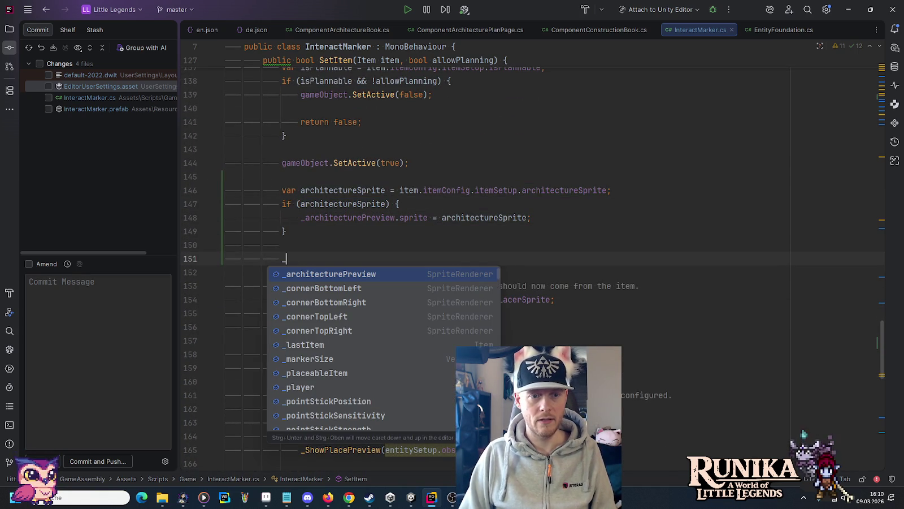
pyautogui.press('Tab')
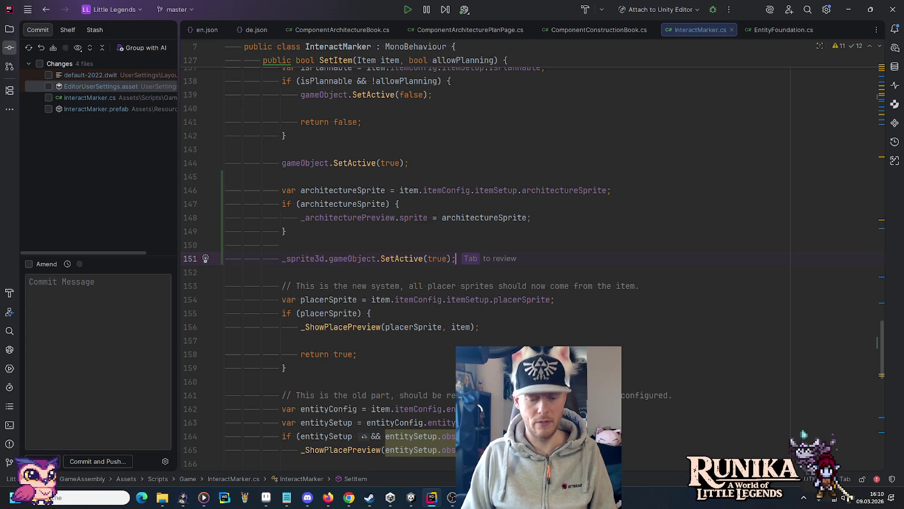
pyautogui.hotkey('ctrl', 'z')
pyautogui.write('_ar')
pyautogui.press('Return')
pyautogui.write('.')
pyautogui.press('Tab')
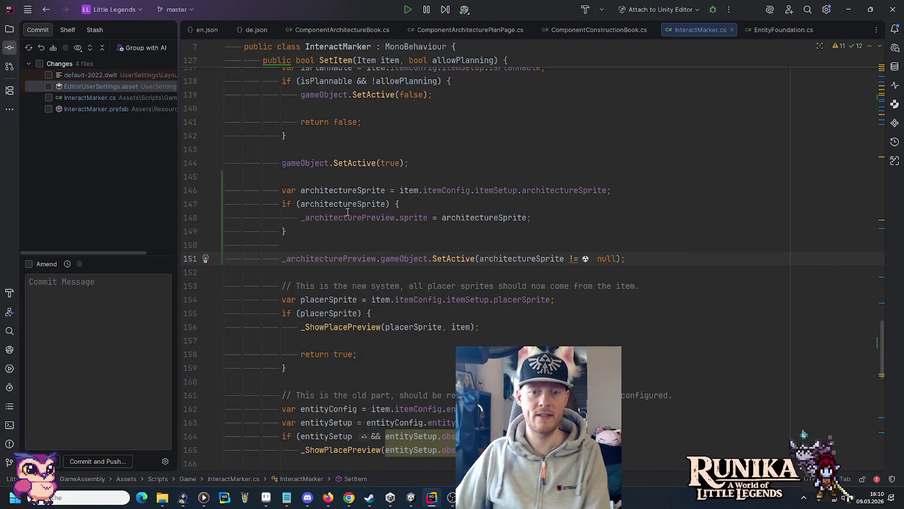
pyautogui.moveTo(621, 259); pyautogui.dragTo(565, 258)
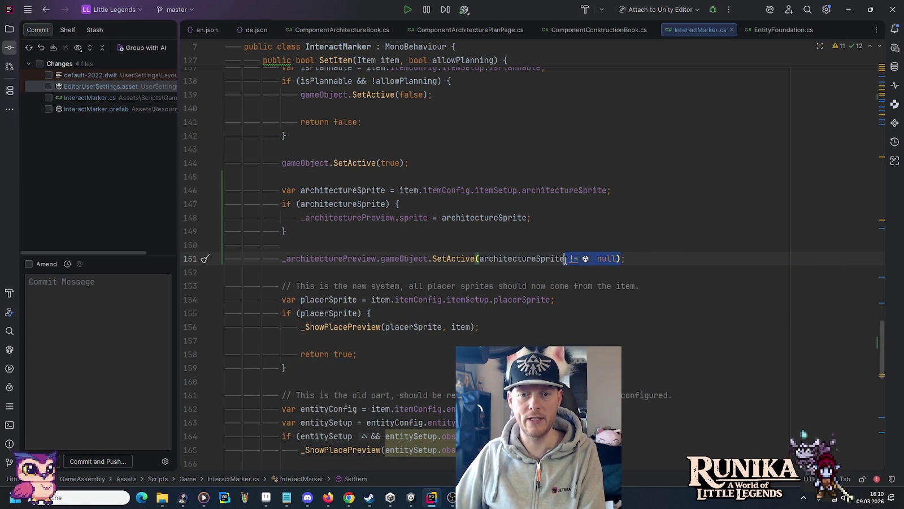
pyautogui.press('BackSpace')
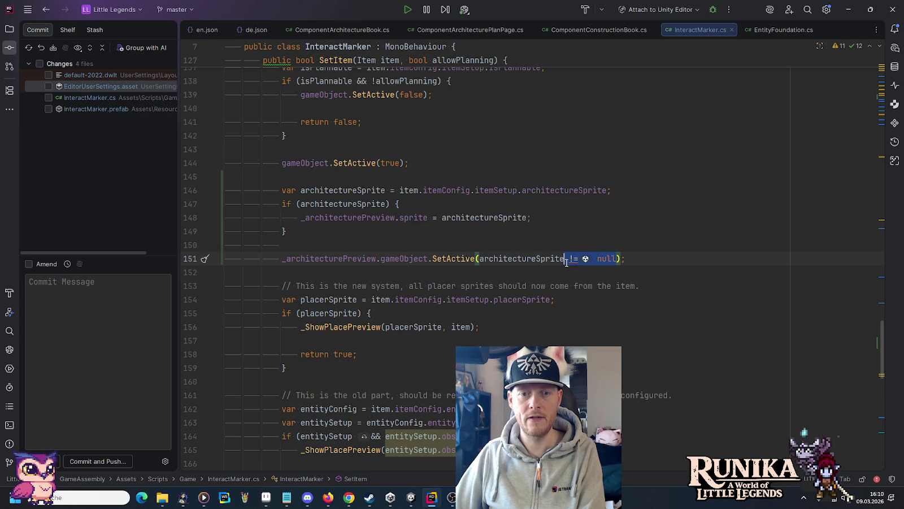
pyautogui.write(')')
pyautogui.click(536, 228)
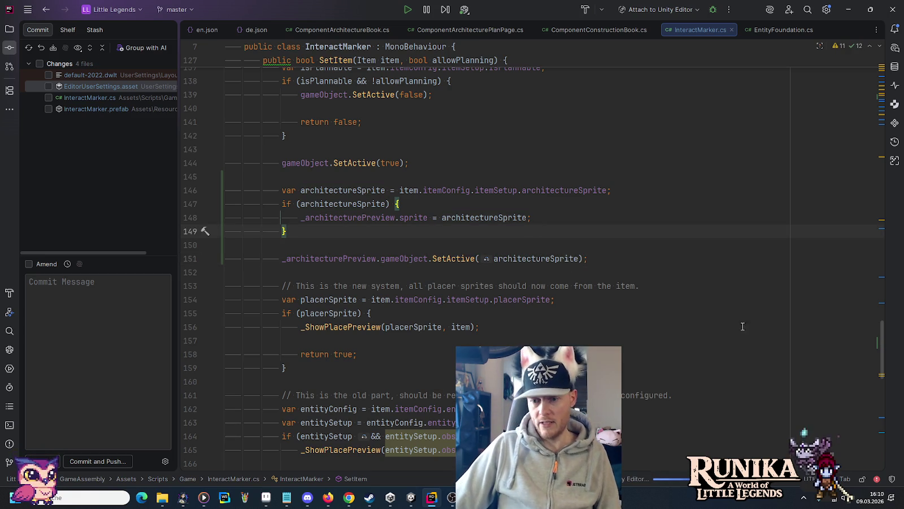
pyautogui.moveTo(877, 340)
pyautogui.mouseDown()
pyautogui.moveTo(865, 113)
pyautogui.moveTo(862, 176)
pyautogui.mouseUp()
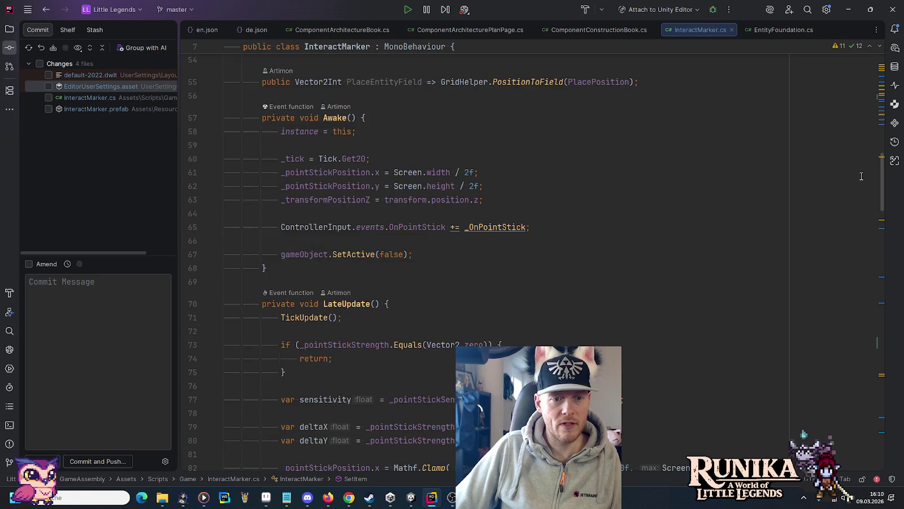
# - Copy the pulsing alpha and colour lines from ComponentConstructionBook.cs
pyautogui.scroll(-6, 860, 181)
pyautogui.scroll(3, 863, 192)
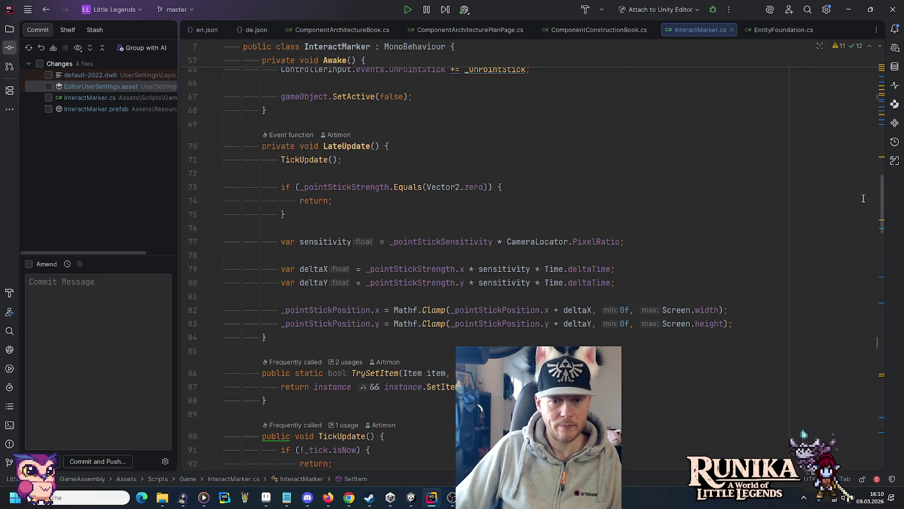
pyautogui.click(656, 282)
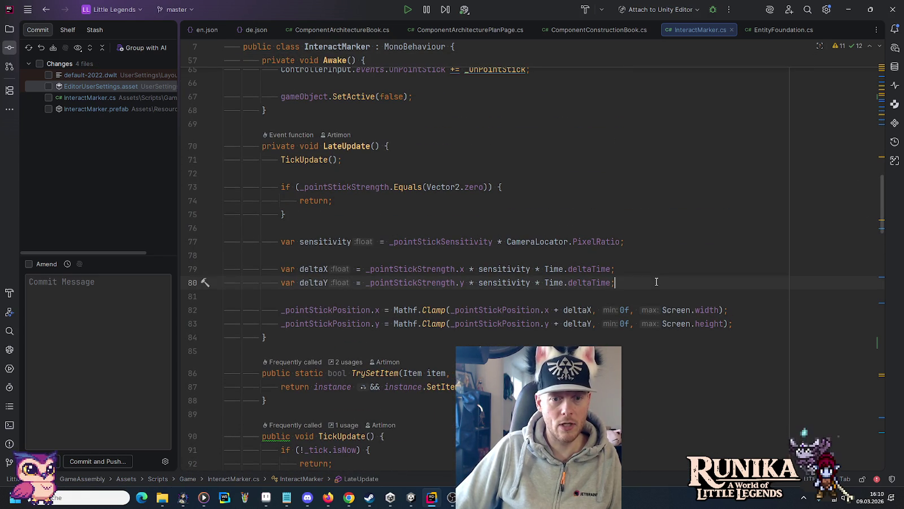
pyautogui.click(602, 31)
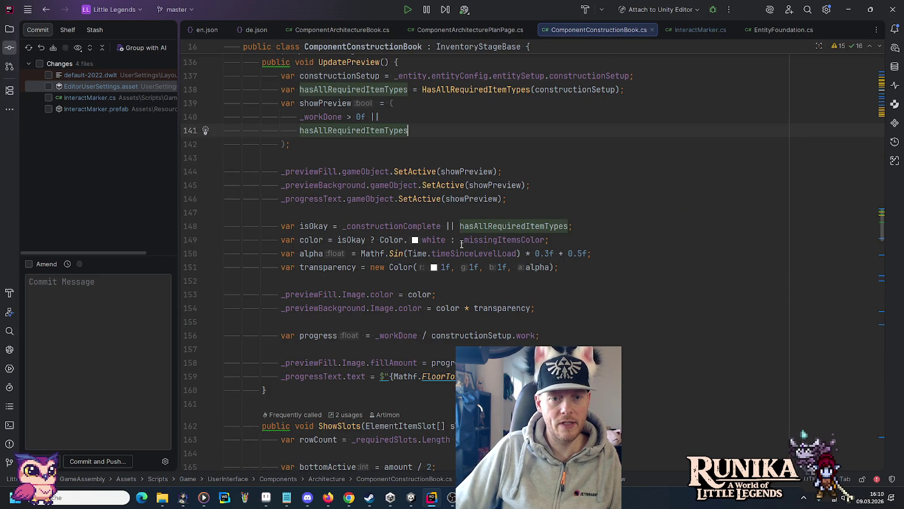
pyautogui.moveTo(578, 266)
pyautogui.mouseDown()
pyautogui.moveTo(237, 264)
pyautogui.moveTo(230, 255)
pyautogui.mouseUp()
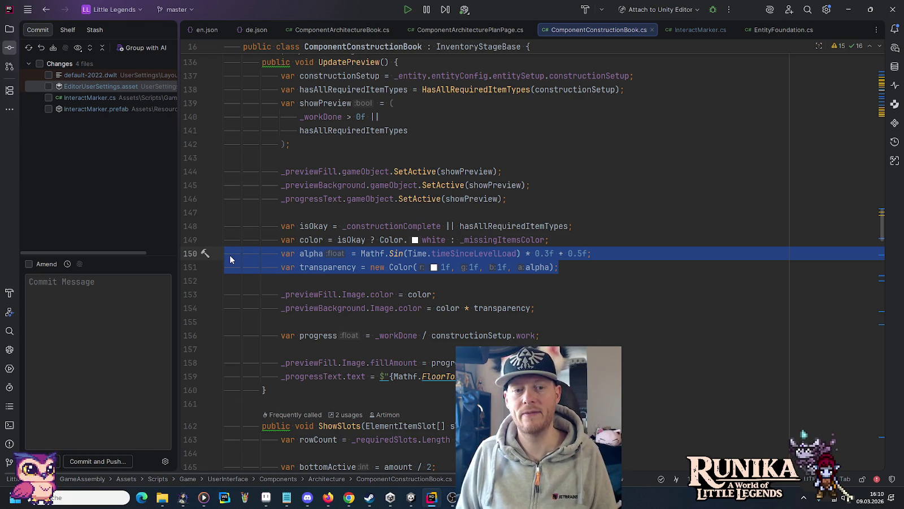
pyautogui.moveTo(543, 308); pyautogui.dragTo(569, 243)
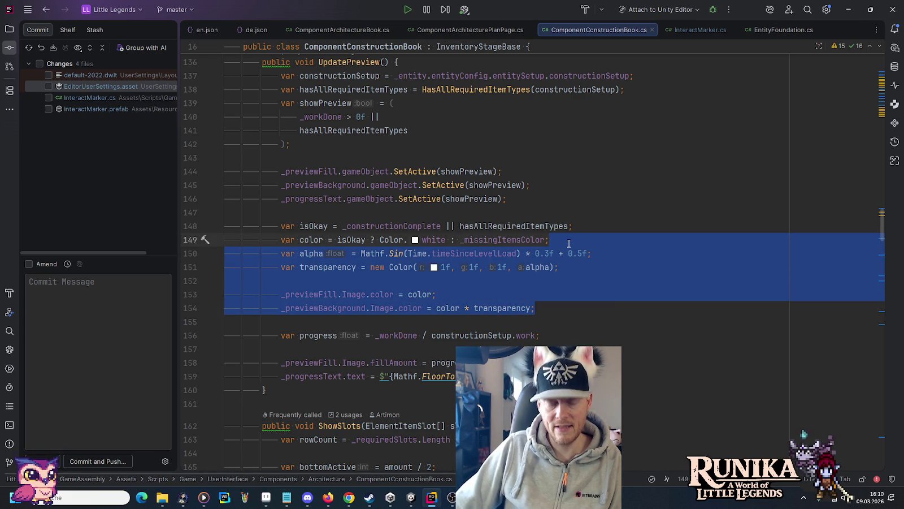
# - Paste the pulsing alpha code into InteractMarker.cs after line 83 and tidy the blank line
pyautogui.click(693, 31)
pyautogui.scroll(-2, 743, 267)
pyautogui.click(746, 239)
pyautogui.press('Return')
pyautogui.press('Return')
pyautogui.write('var alpha = Mathf.Sin(Time.timeSinceLevelLoad) * 0.3f + 0.5f; var transparency = new Color(1f, 1f, 1f, alpha);  _previewFill.Image.color = color; _previewBackground.Image.color = color * transparency;')
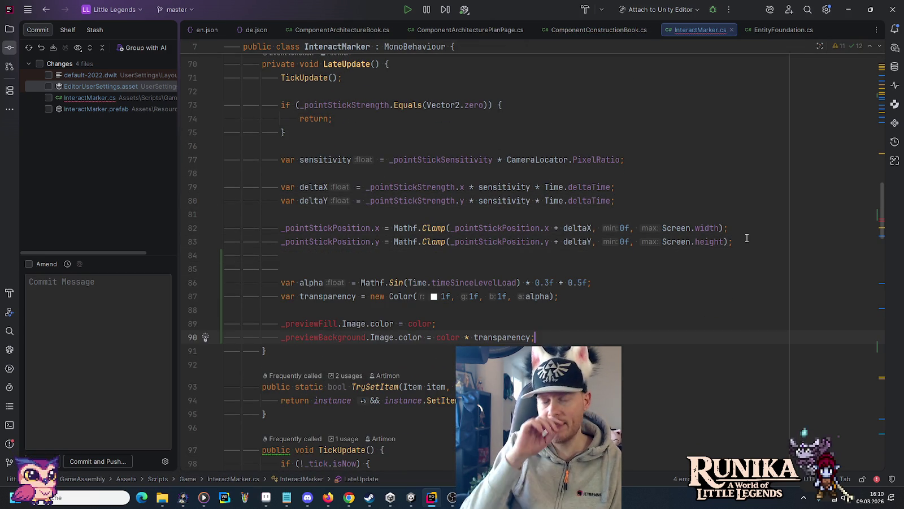
pyautogui.click(300, 255)
pyautogui.press('BackSpace')
# - Replace the transparency line with _architecturePreview.color = new Color(1f, 1f, 1f, alpha)
pyautogui.moveTo(636, 266)
pyautogui.mouseDown()
pyautogui.moveTo(223, 270)
pyautogui.moveTo(281, 270)
pyautogui.mouseUp()
pyautogui.click(533, 313)
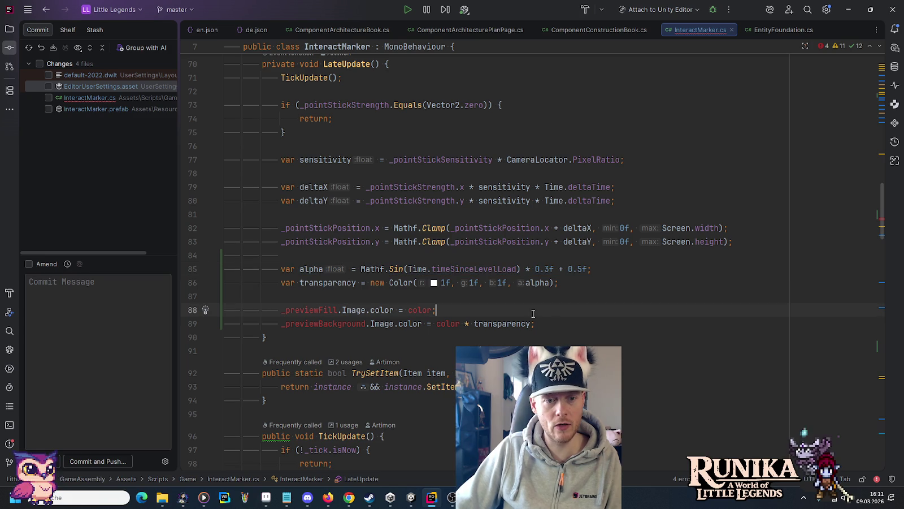
pyautogui.click(568, 283)
pyautogui.hotkey('shift', 'Home')
pyautogui.press('Return')
pyautogui.write('_ar')
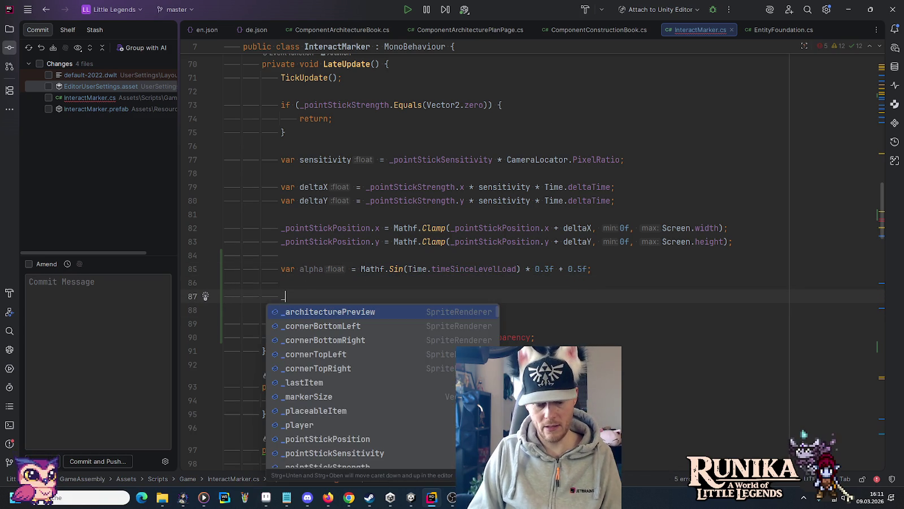
pyautogui.press('Return')
pyautogui.write('.')
pyautogui.press('Tab')
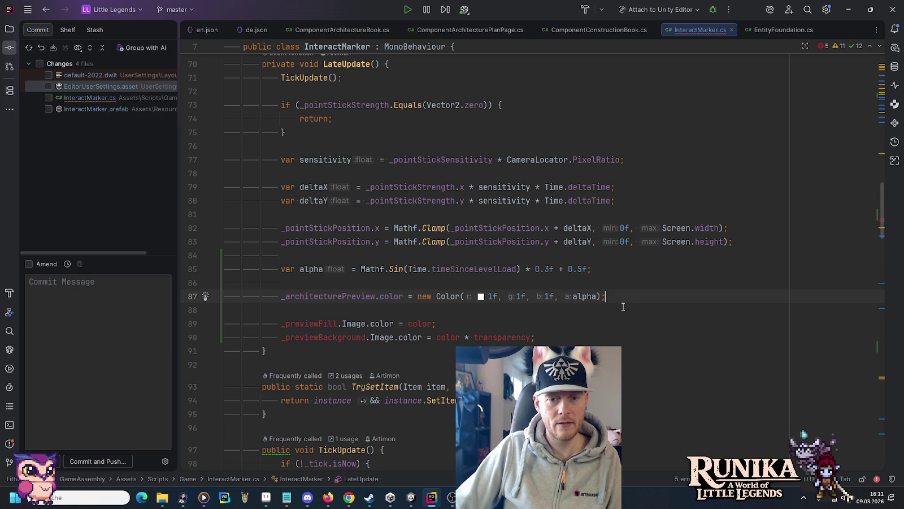
# - Delete the old preview fill and background colour lines
pyautogui.scroll(-1, 511, 298)
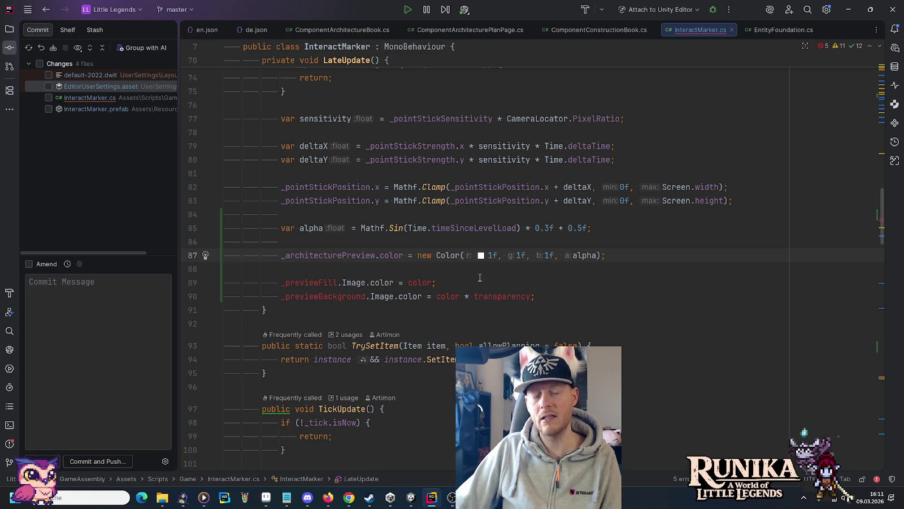
pyautogui.moveTo(570, 299); pyautogui.dragTo(550, 268)
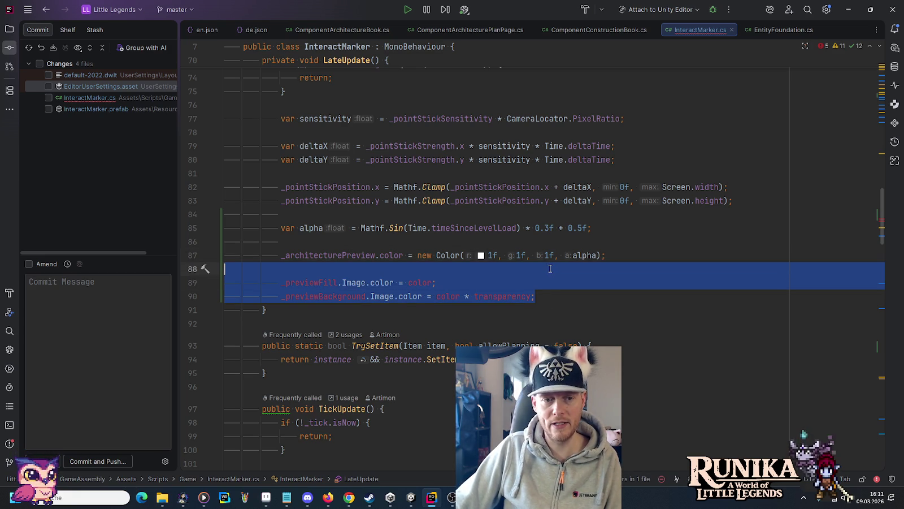
pyautogui.press('BackSpace')
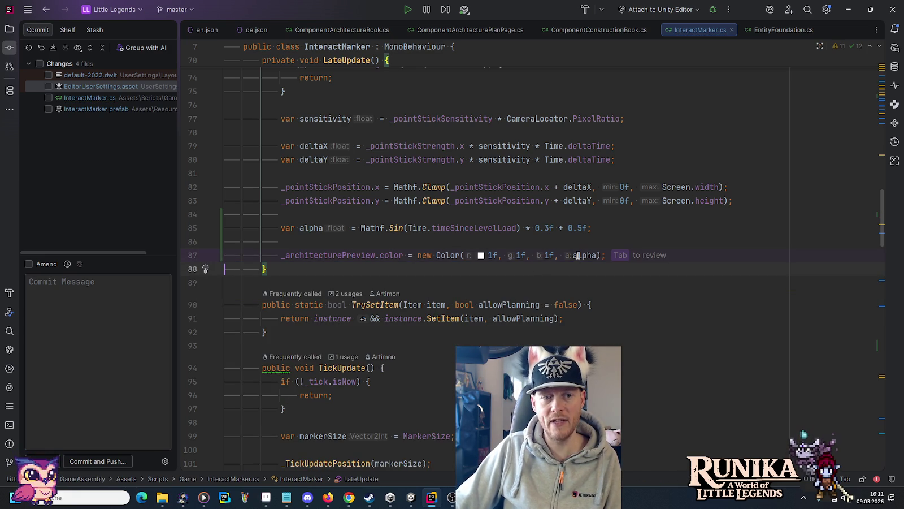
pyautogui.click(615, 230)
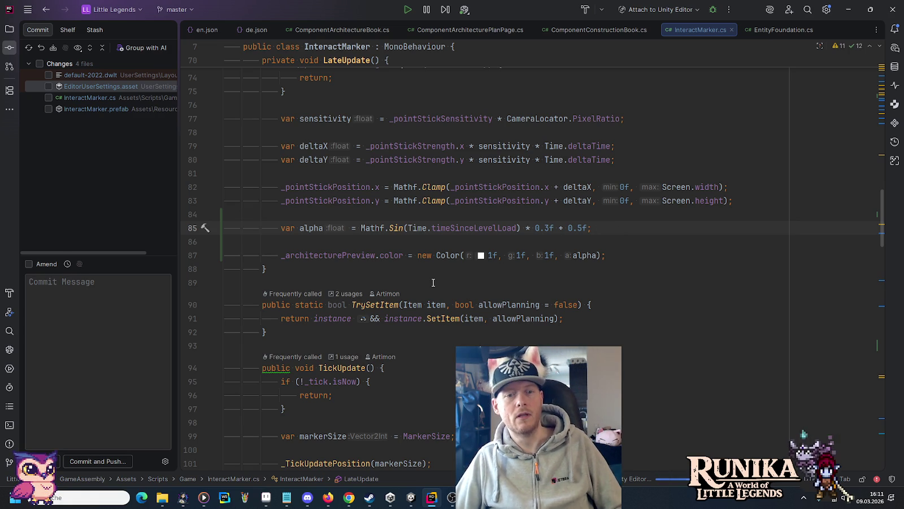
pyautogui.moveTo(414, 502)
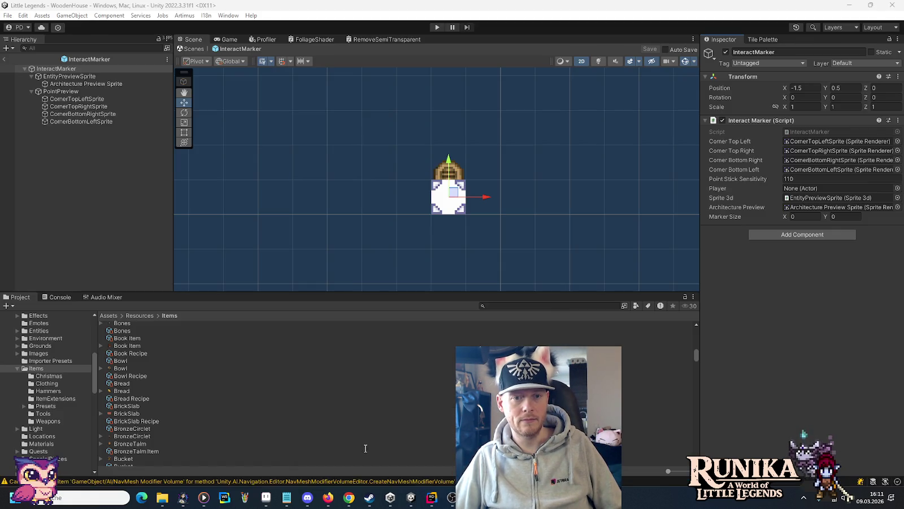
# - Enter Play mode in Unity and load the first saved game
pyautogui.click(365, 448)
pyautogui.click(436, 27)
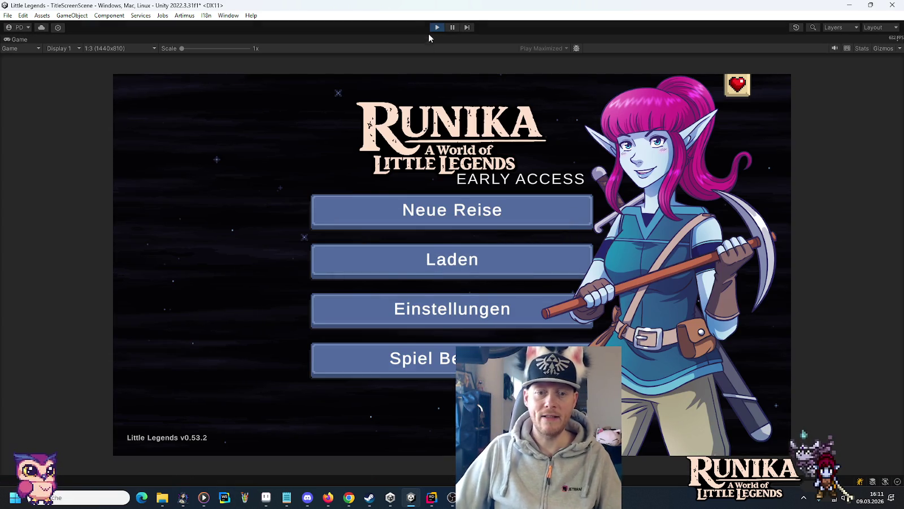
pyautogui.click(452, 249)
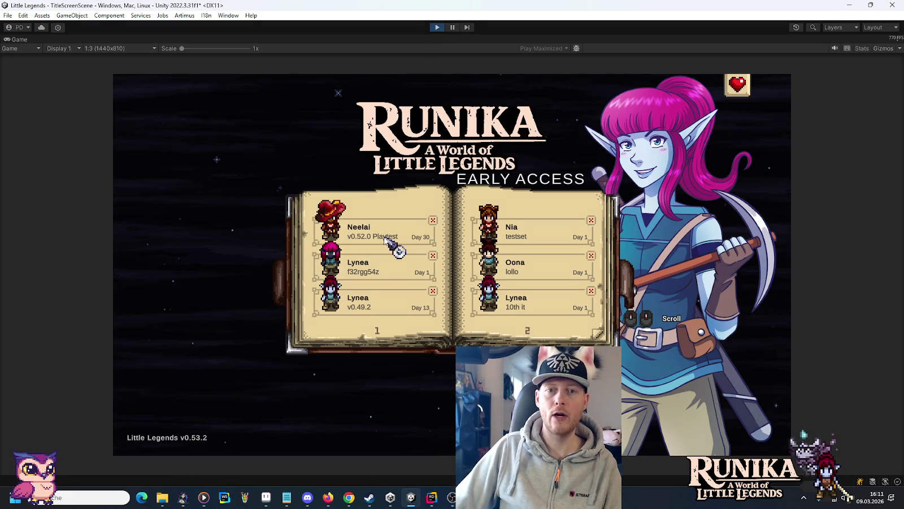
pyautogui.click(384, 238)
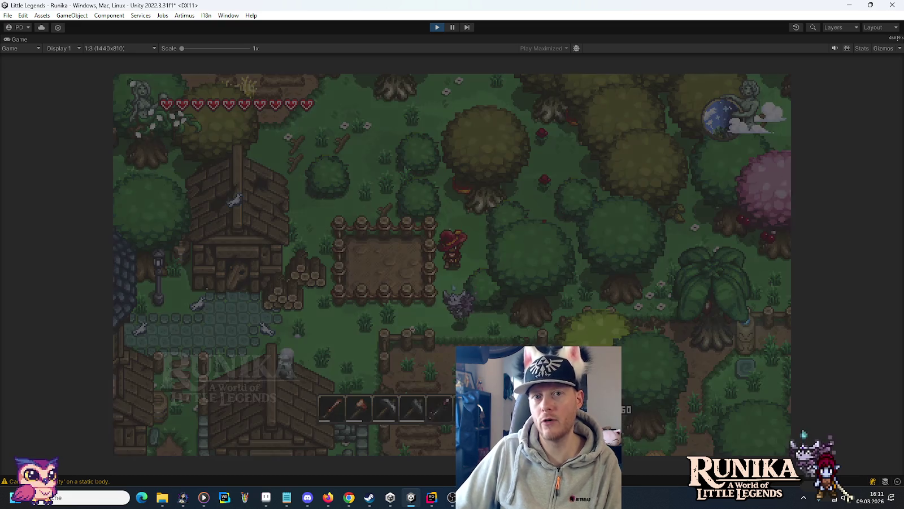
# - Equip the axe from the hotbar and swing it at the fence
pyautogui.press('i')
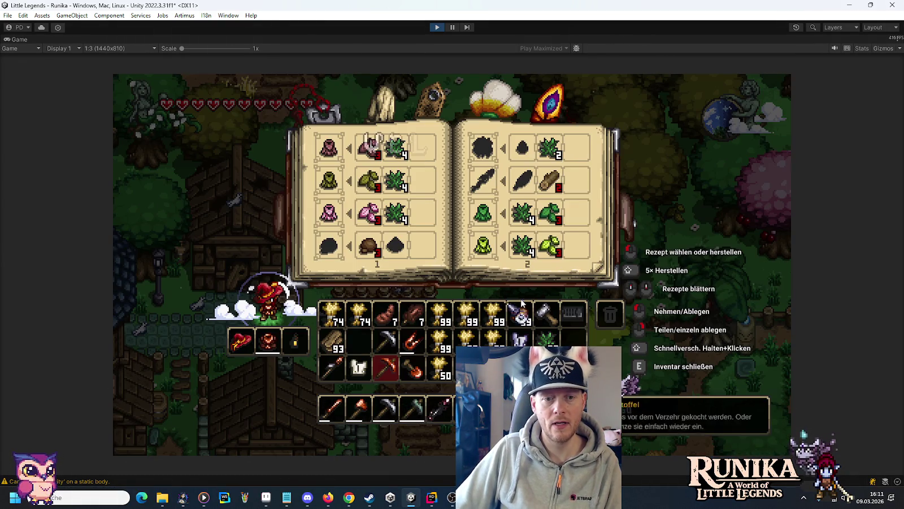
pyautogui.press('i')
pyautogui.press('Return')
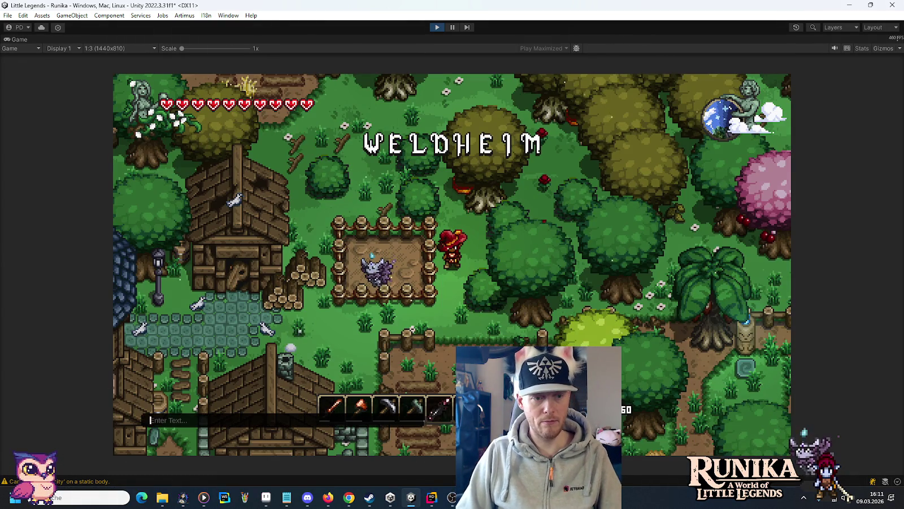
pyautogui.press('Escape')
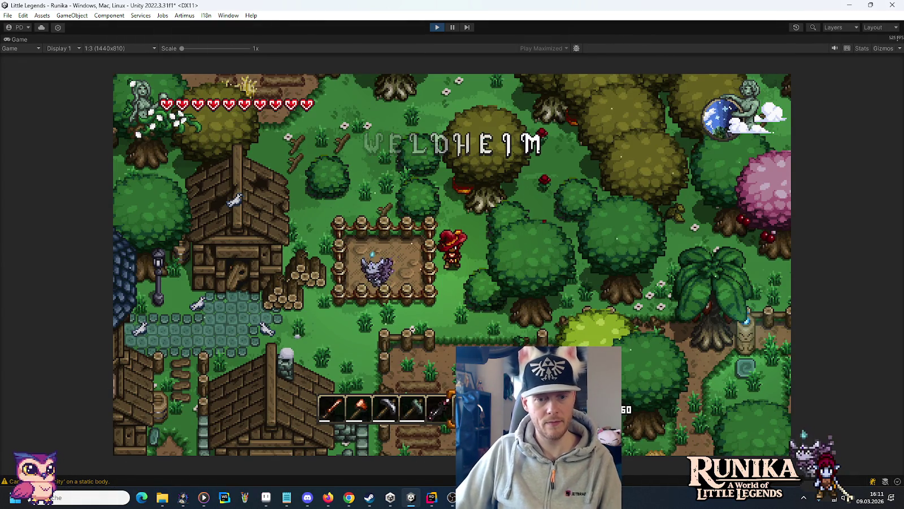
pyautogui.press('2')
pyautogui.press('s')
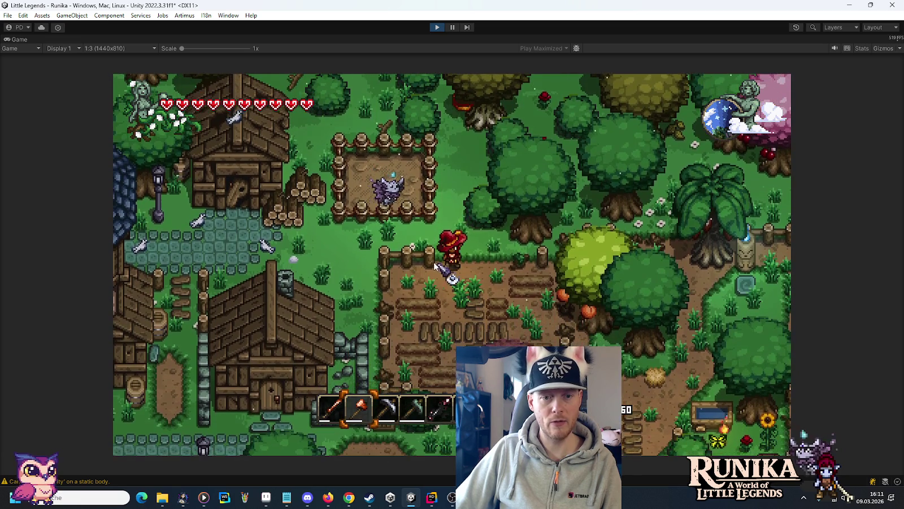
pyautogui.click(495, 295)
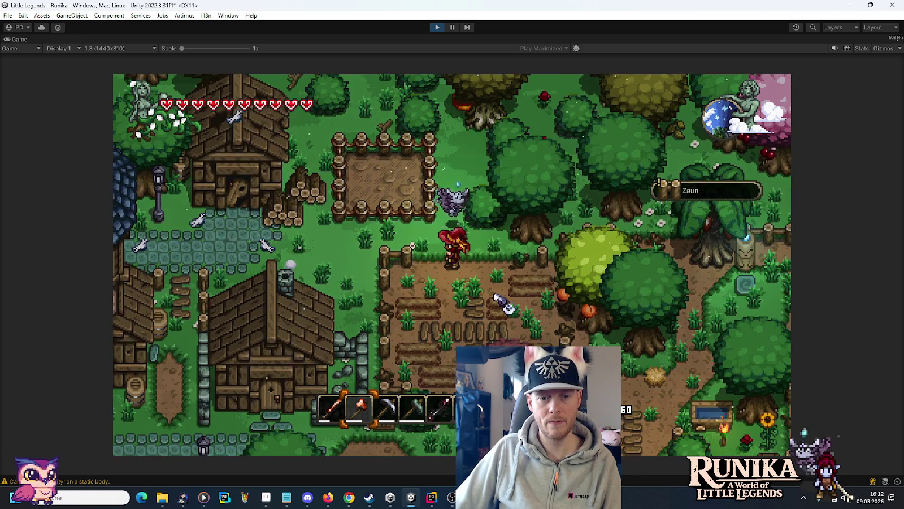
pyautogui.press('e')
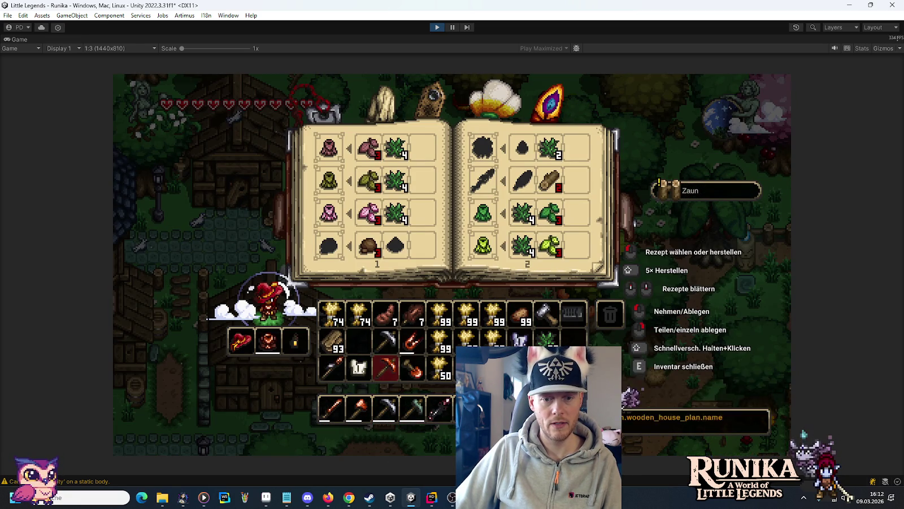
pyautogui.press('e')
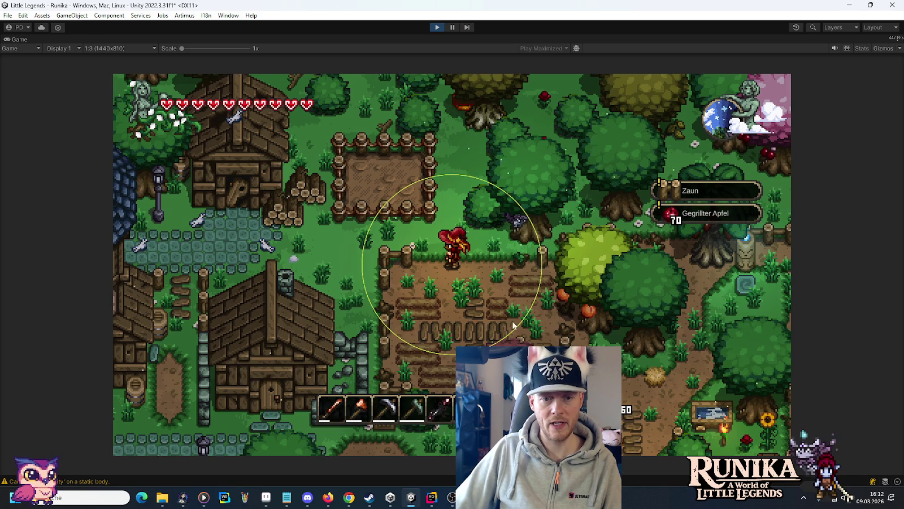
# - Walk beside the fence and pick the wooden house plan from the inventory
pyautogui.hotkey('w', 'a')
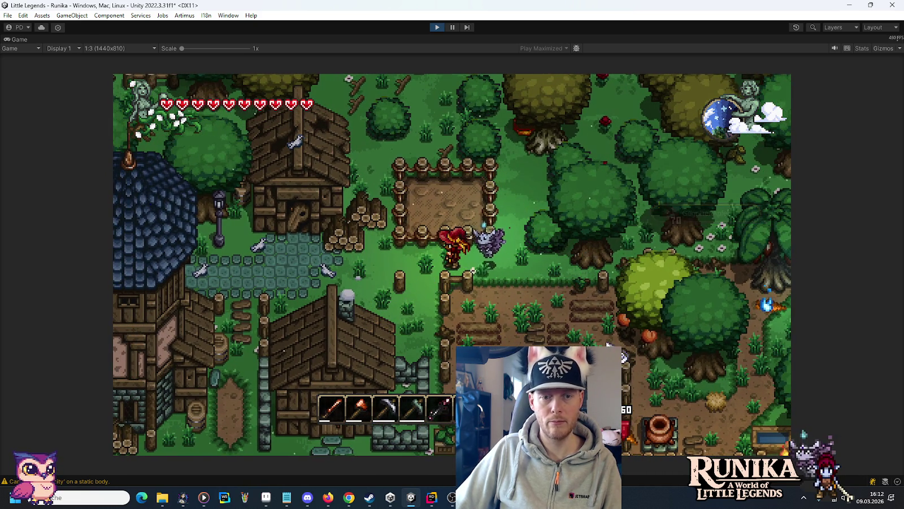
pyautogui.press('d')
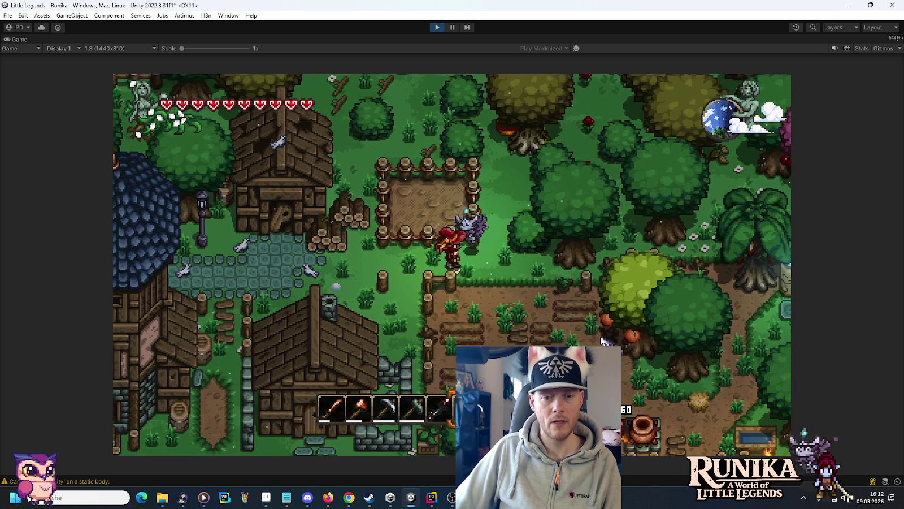
pyautogui.press('e')
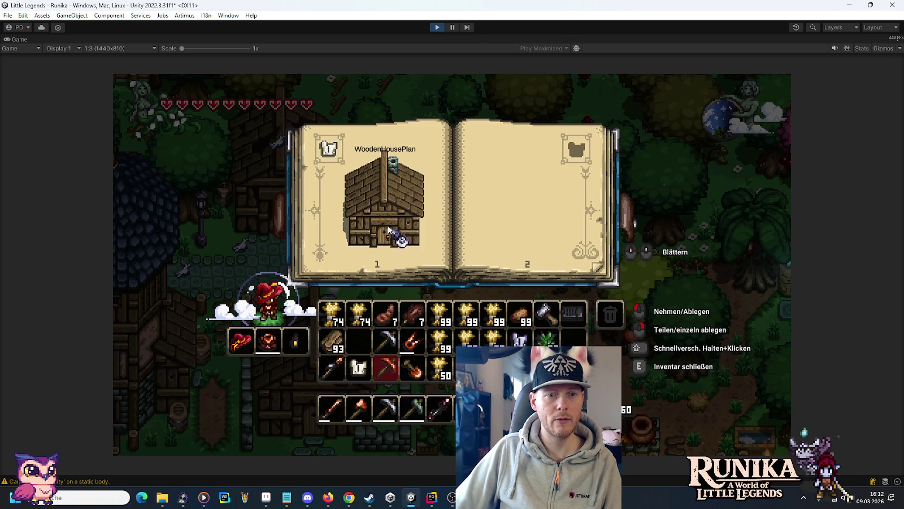
pyautogui.press('e')
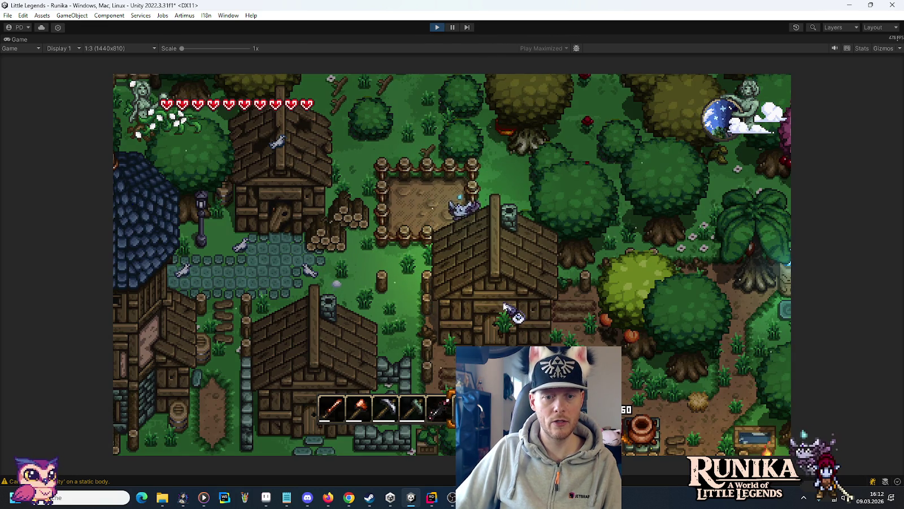
# - Walk around the village previewing the house plan, then switch back to Rider
pyautogui.press('w')
pyautogui.press('d')
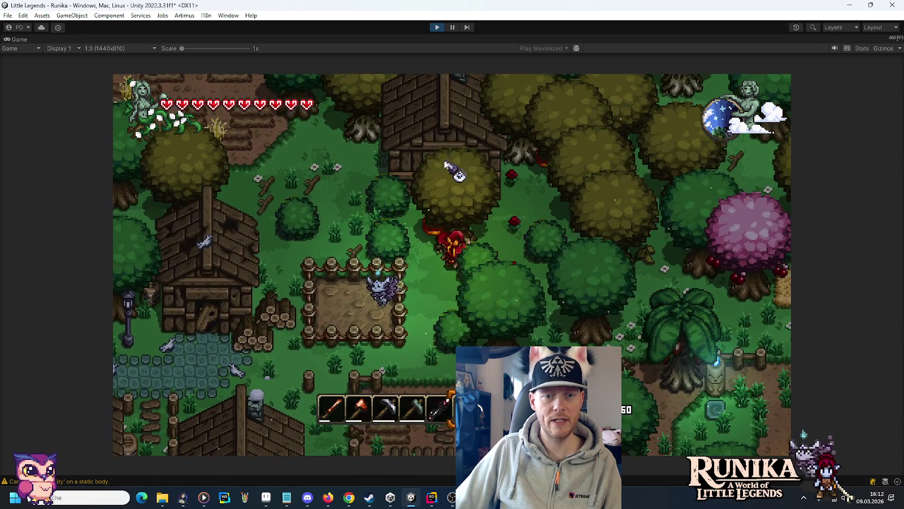
pyautogui.press('w')
pyautogui.press('a')
pyautogui.press('w')
pyautogui.press('a')
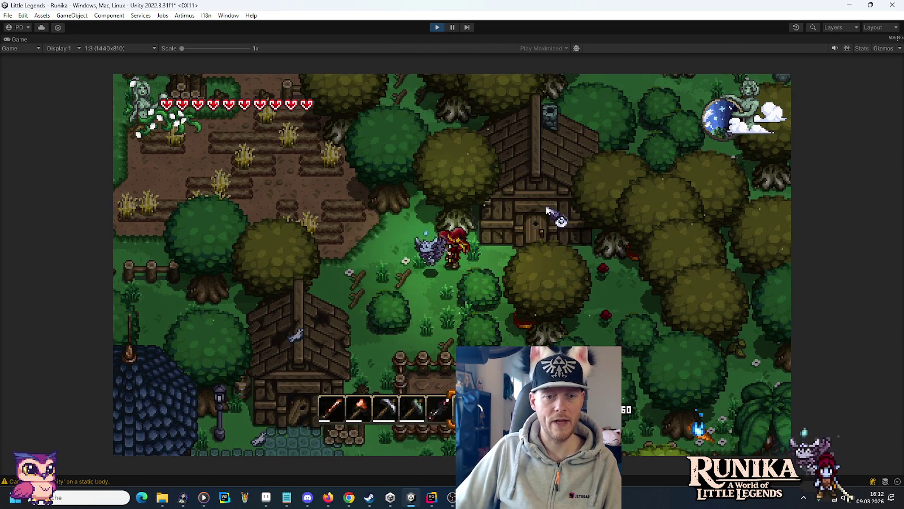
pyautogui.hotkey('alt', 'Tab')
pyautogui.scroll(1, 537, 206)
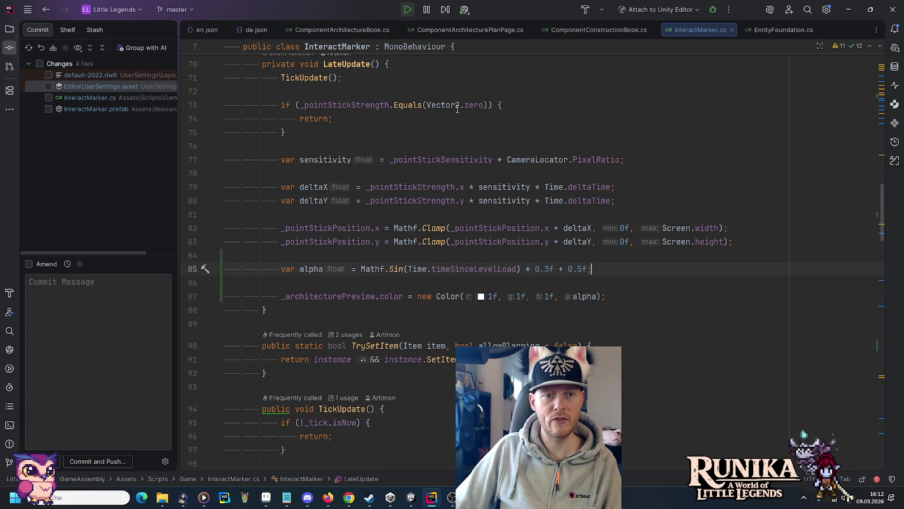
# - Stop Play mode in Unity and return to the InteractMarker script
pyautogui.moveTo(458, 108)
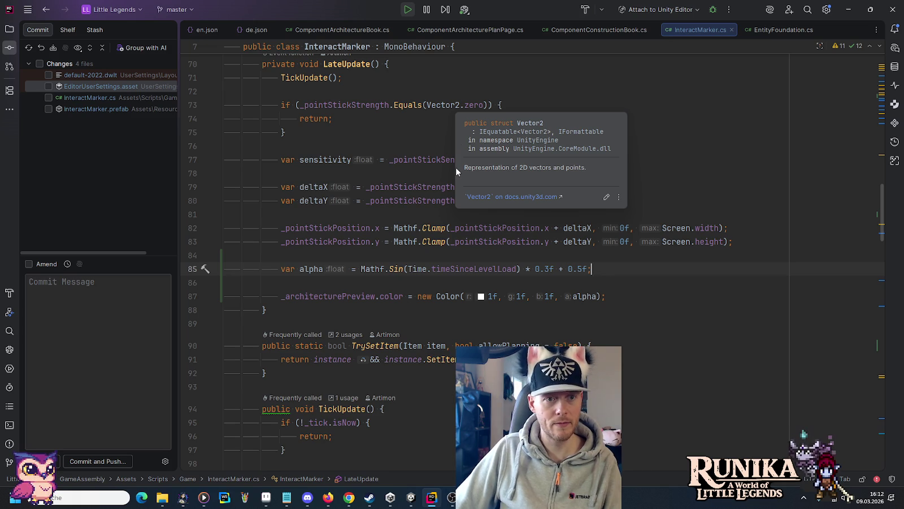
pyautogui.click(303, 77)
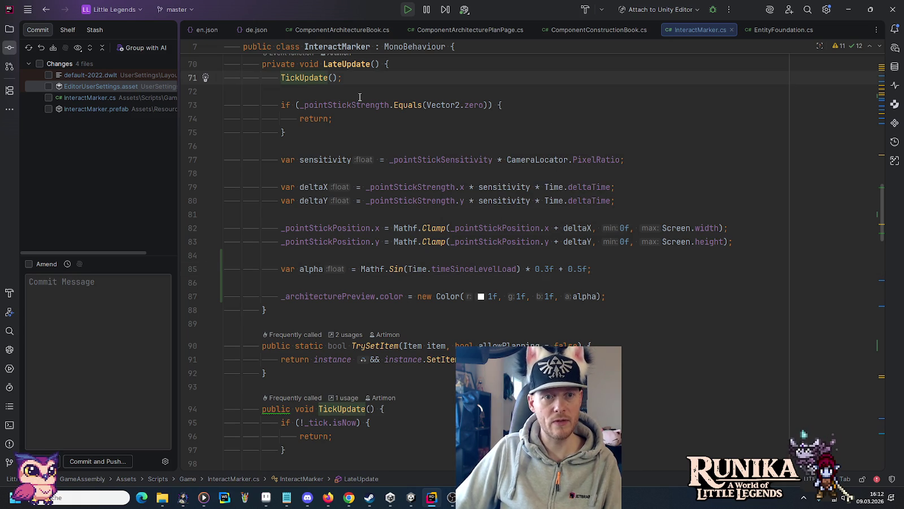
pyautogui.hotkey('alt', 'Tab')
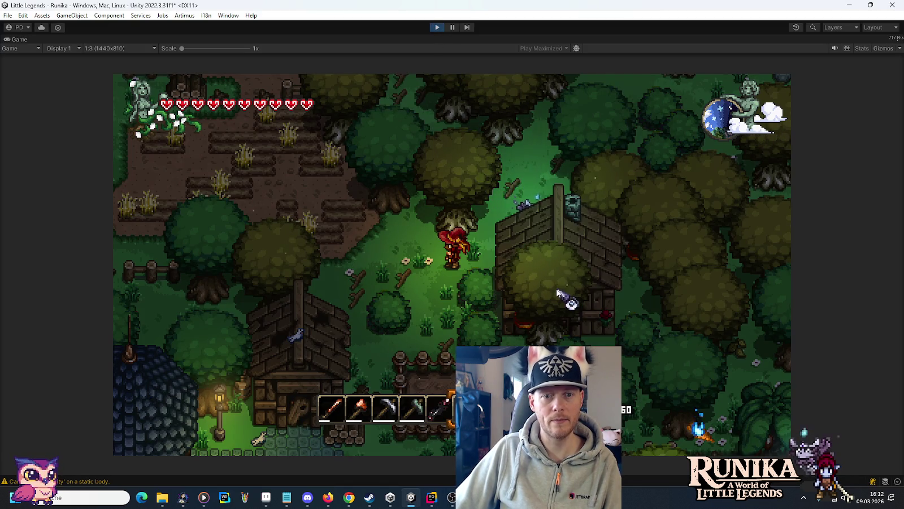
pyautogui.click(436, 26)
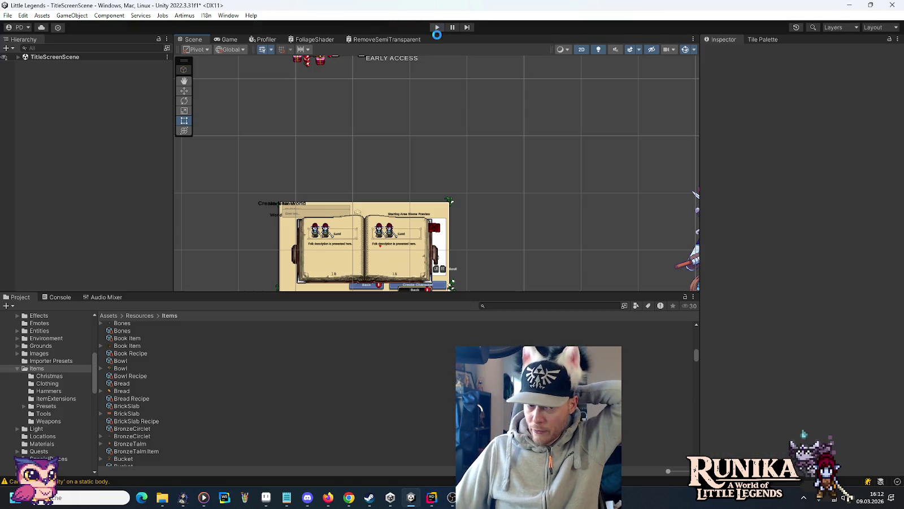
pyautogui.hotkey('alt', 'Tab')
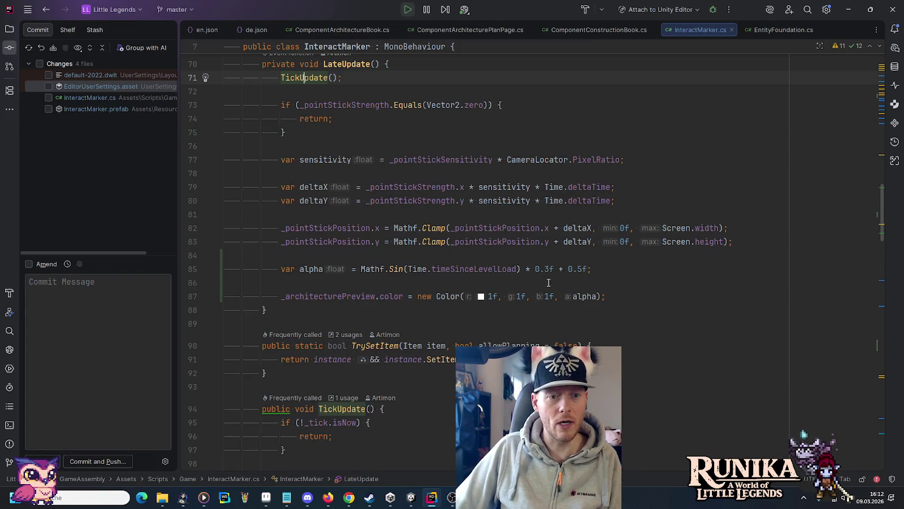
# - Cut the alpha and colour lines from LateUpdate and call ArchitecturePreviewUpdate() after TickUpdate
pyautogui.moveTo(607, 297)
pyautogui.mouseDown()
pyautogui.moveTo(751, 229)
pyautogui.moveTo(755, 237)
pyautogui.mouseUp()
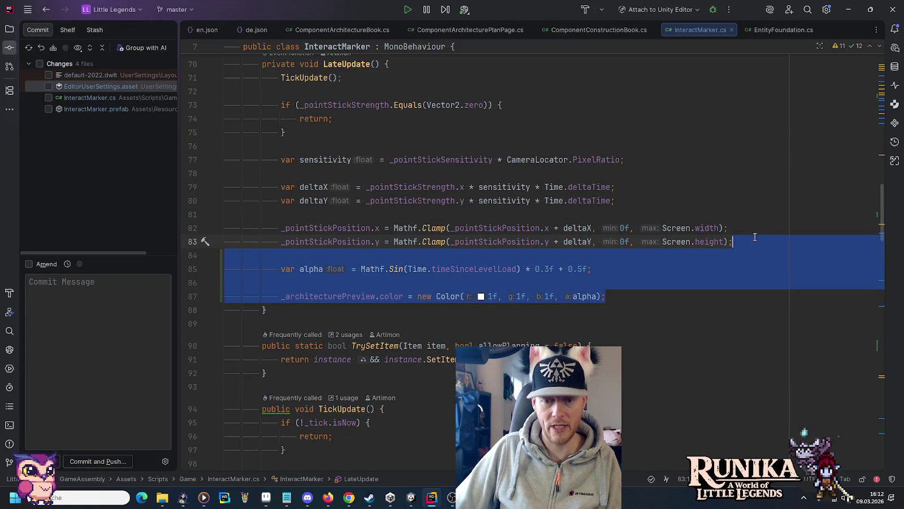
pyautogui.press('BackSpace')
pyautogui.scroll(1, 611, 277)
pyautogui.click(407, 121)
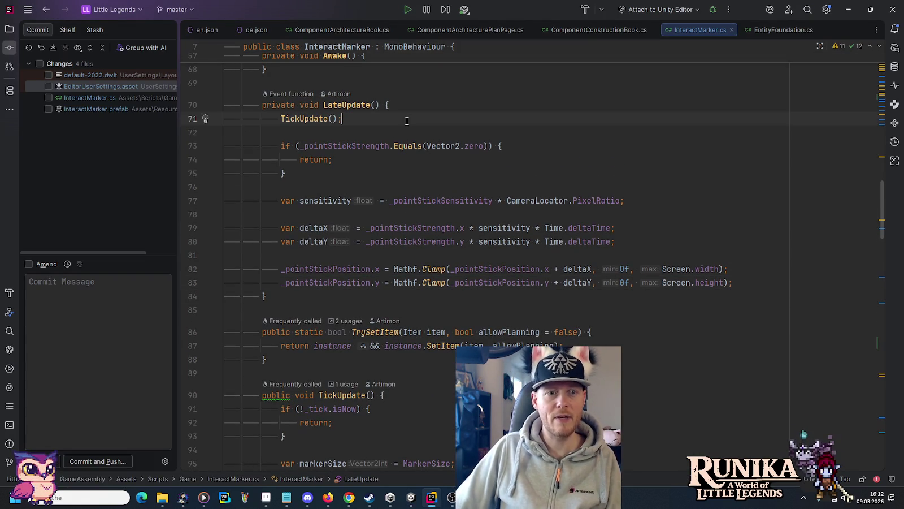
pyautogui.press('Return')
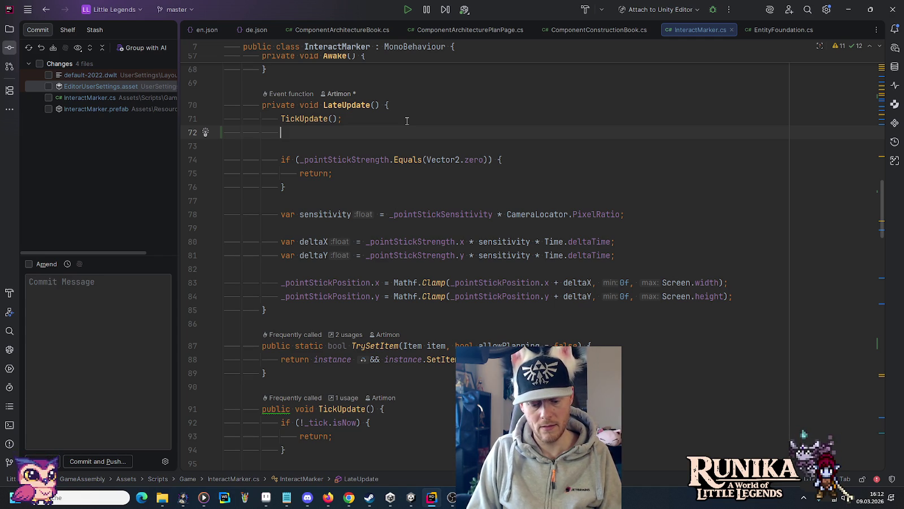
pyautogui.write('A')
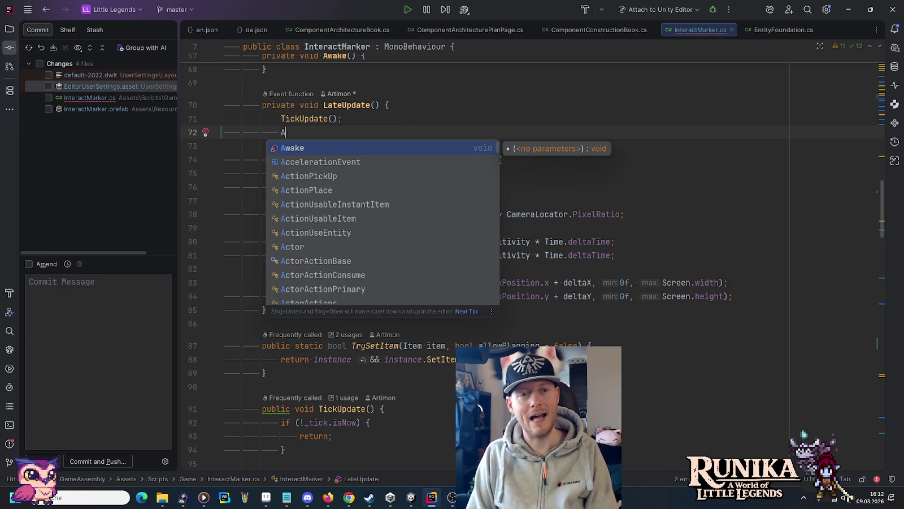
pyautogui.write('r')
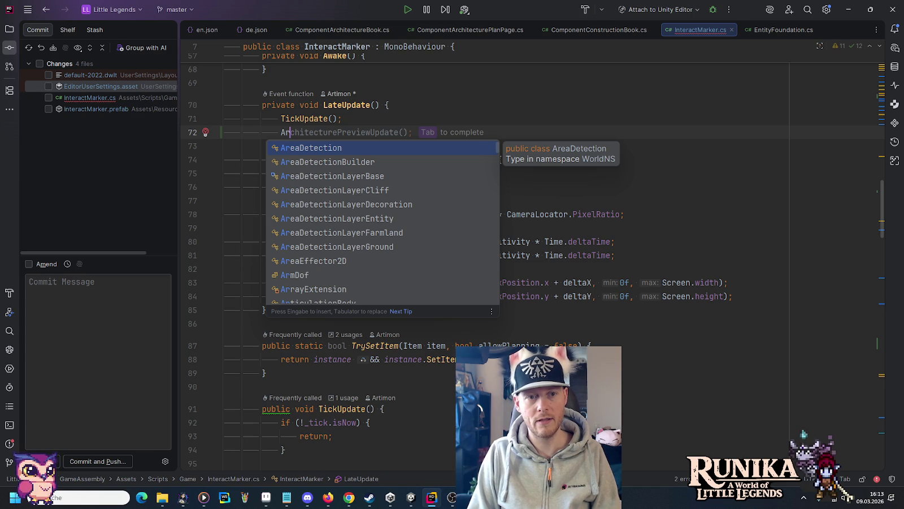
pyautogui.press('Tab')
# - Create the missing ArchitecturePreviewUpdate method and fill it with the alpha and colour code
pyautogui.hotkey('alt', 'Return')
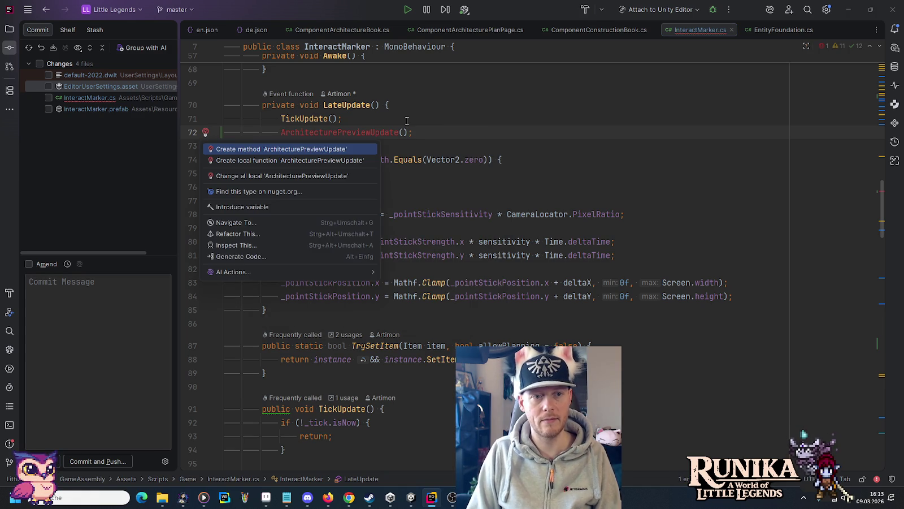
pyautogui.press('Return')
pyautogui.press('Return')
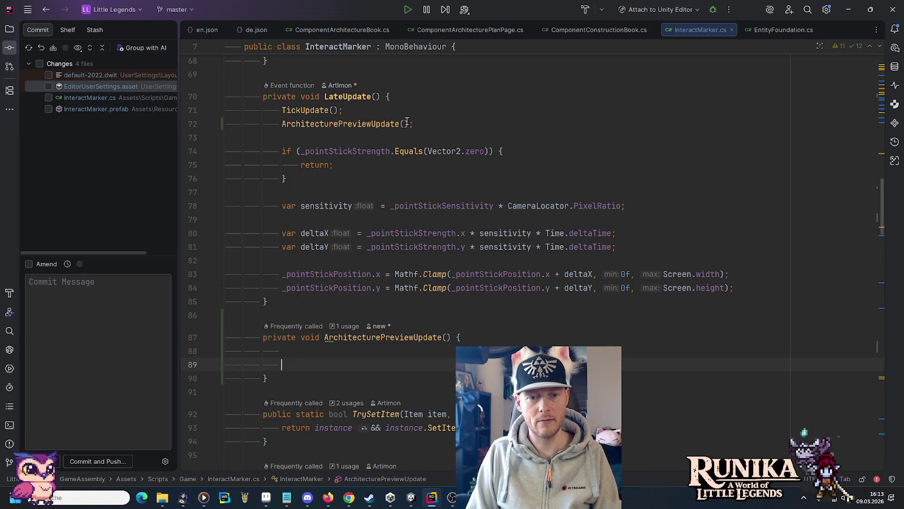
pyautogui.press('Tab')
pyautogui.press('Up')
pyautogui.press('Up')
pyautogui.press('Up')
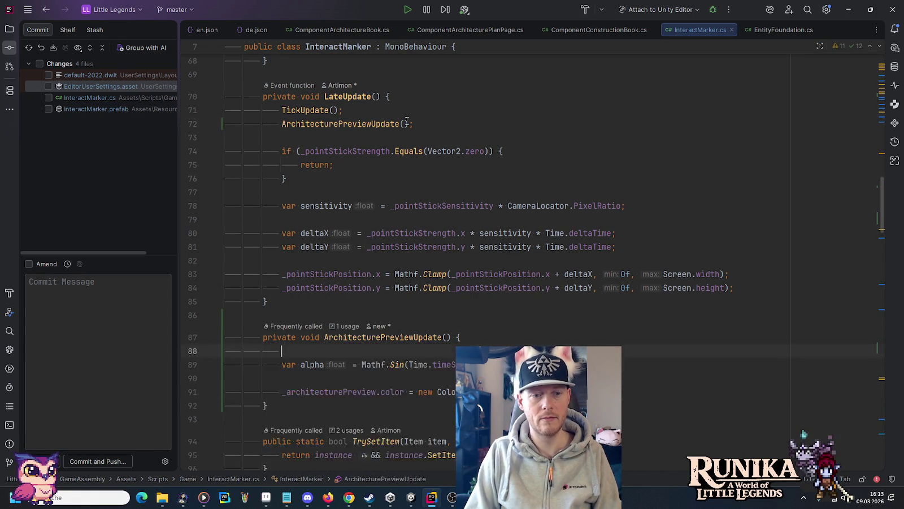
pyautogui.press('BackSpace')
# - Make the method public and rename it to _ArchitecturePreviewUpdate
pyautogui.press('Home')
pyautogui.hotkey('ctrl', 'shift', 'Right')
pyautogui.write('pu')
pyautogui.press('Tab')
pyautogui.hotkey('ctrl', 'Right')
pyautogui.press('F2')
pyautogui.press('Home')
pyautogui.write('_')
pyautogui.press('Return')
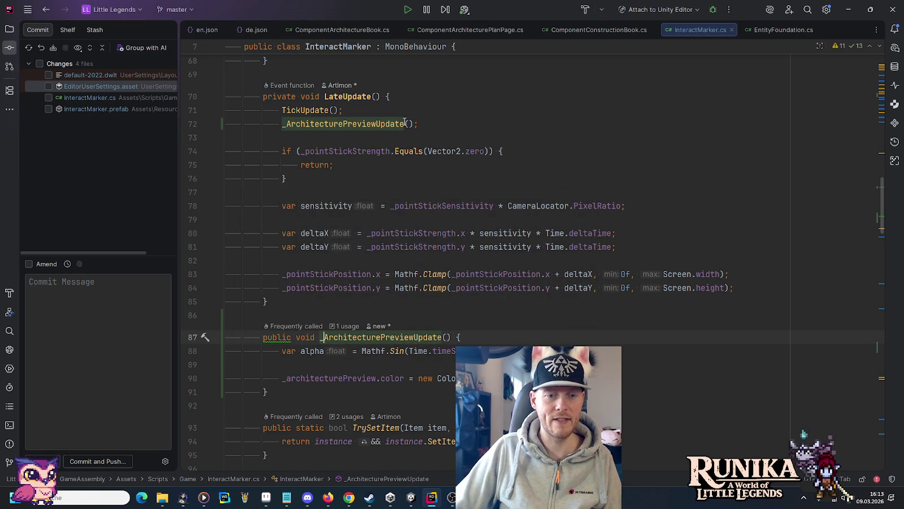
# - Delete and then restore the _ArchitecturePreviewUpdate method, keeping it after TrySetItem
pyautogui.scroll(-2, 269, 283)
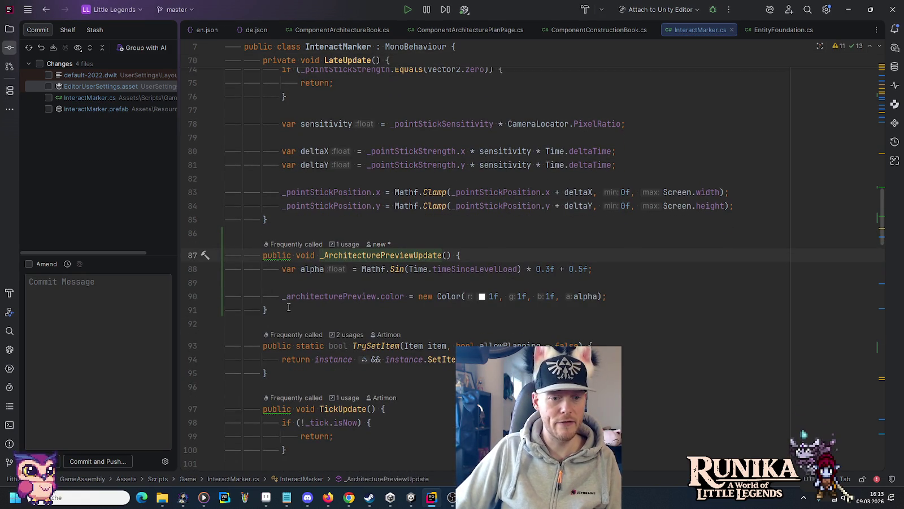
pyautogui.moveTo(279, 311); pyautogui.dragTo(268, 219)
pyautogui.press('BackSpace')
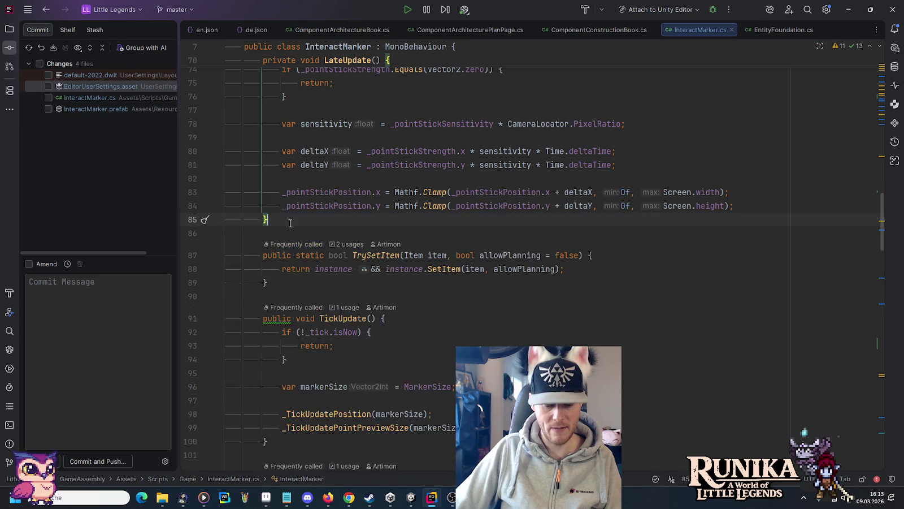
pyautogui.scroll(-2, 291, 223)
pyautogui.scroll(-6, 293, 215)
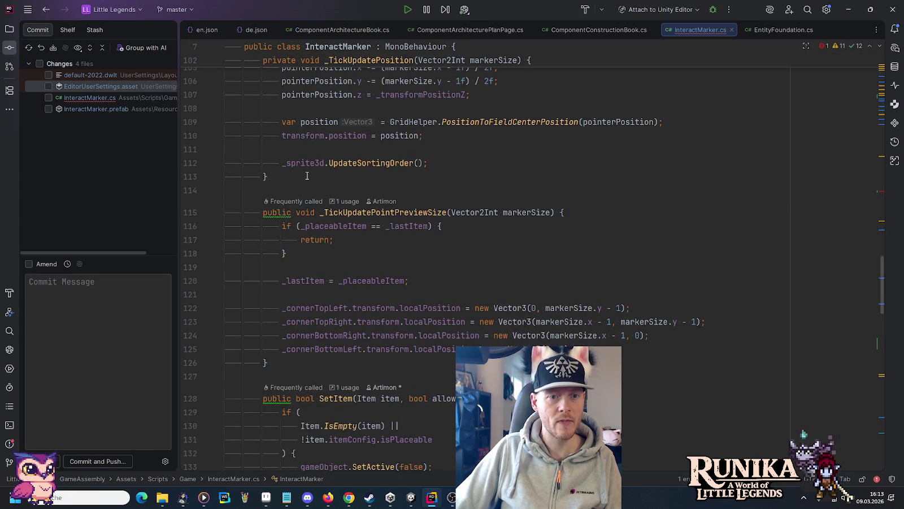
pyautogui.scroll(5, 307, 175)
pyautogui.hotkey('ctrl', 'z')
pyautogui.click(279, 118)
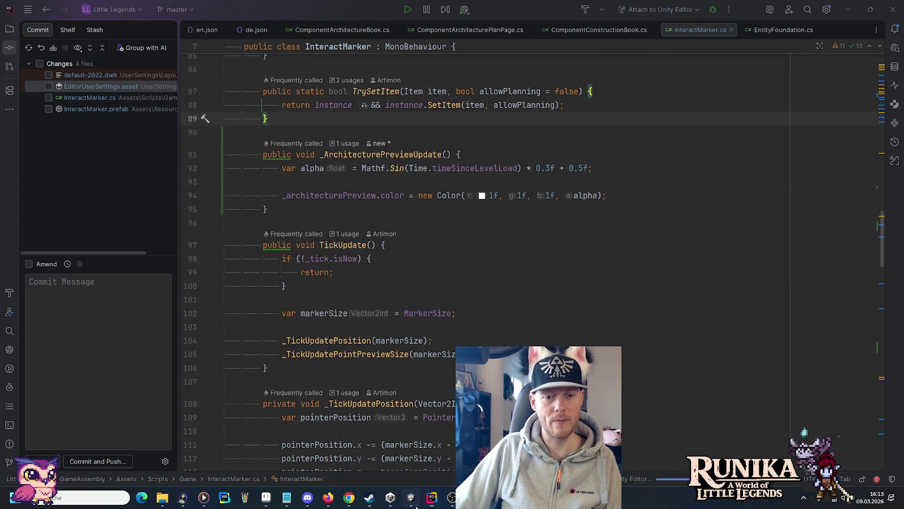
# - Enter Play mode, choose Laden, load the first save slot and continue with Weiter
pyautogui.click(411, 498)
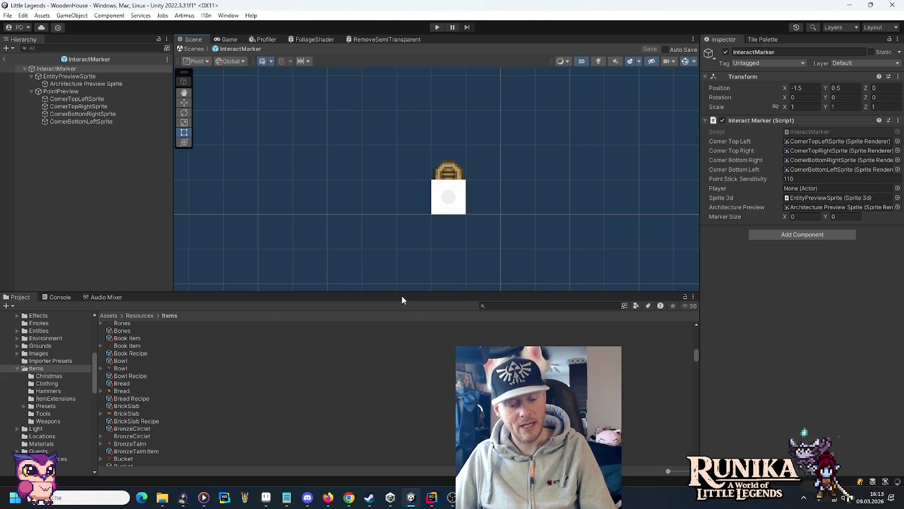
pyautogui.click(435, 29)
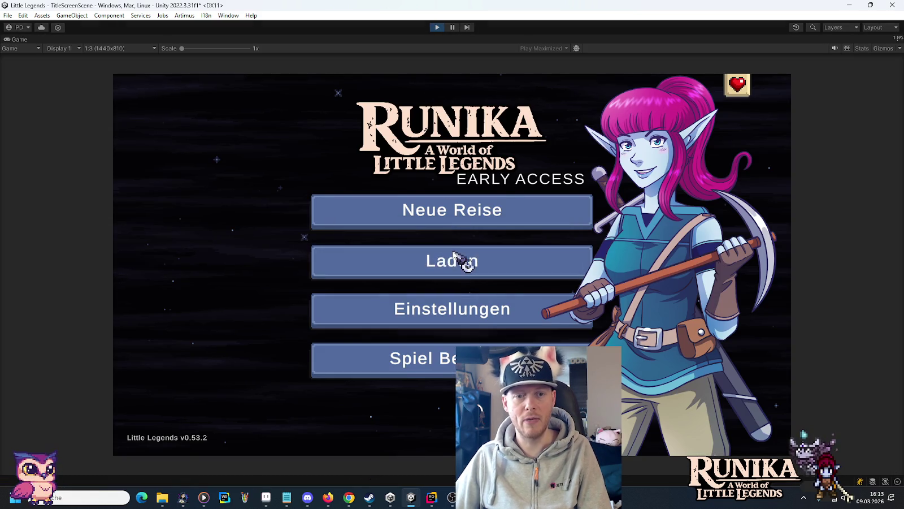
pyautogui.click(456, 256)
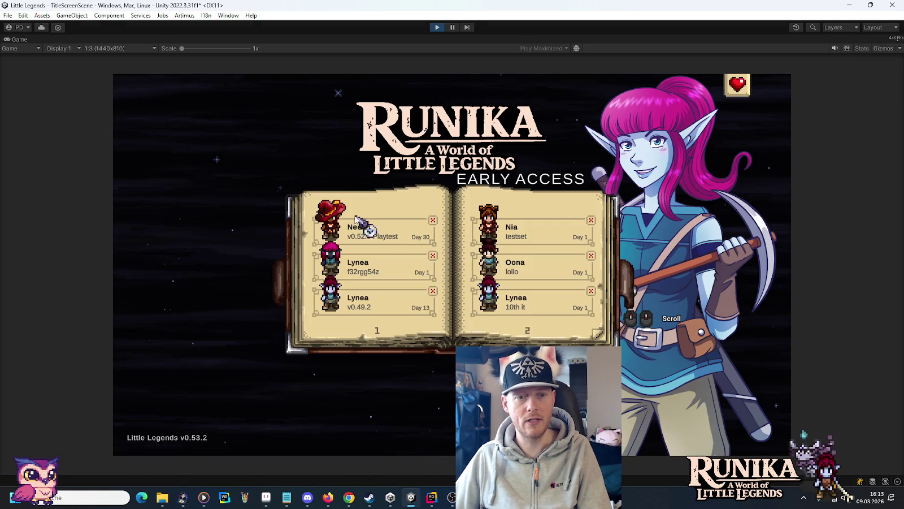
pyautogui.click(356, 217)
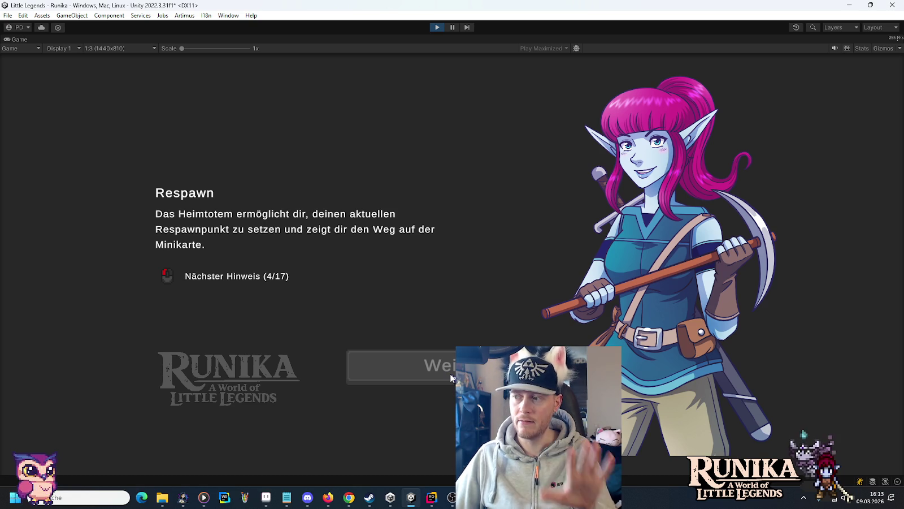
pyautogui.click(452, 376)
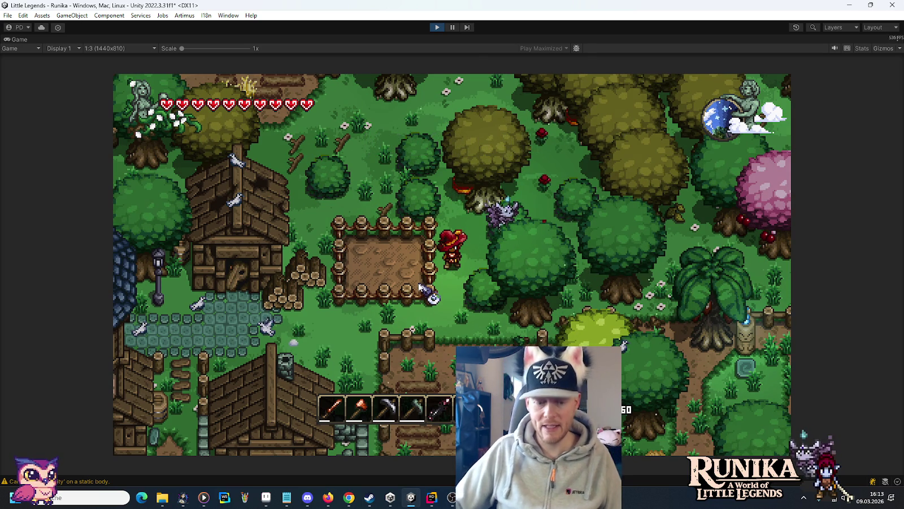
# - Walk the character south and briefly open and close the inventory book
pyautogui.press('4')
pyautogui.press('s')
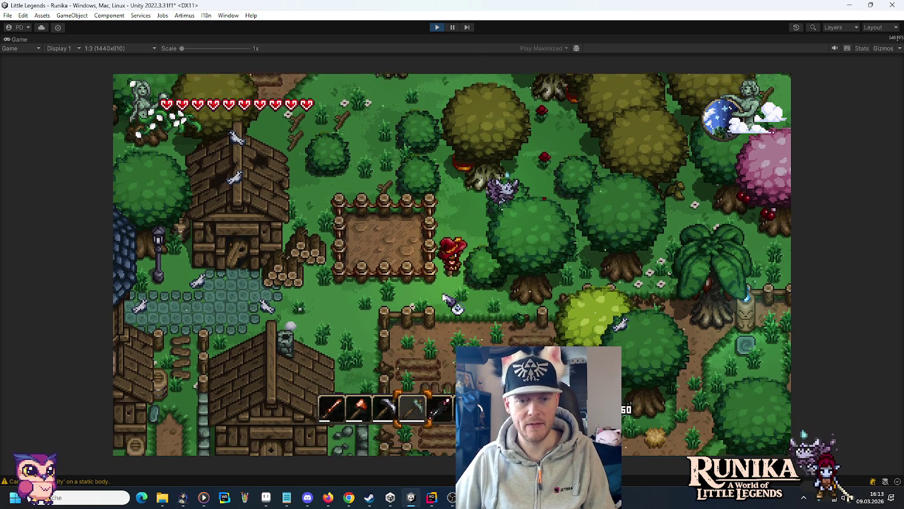
pyautogui.press('s')
pyautogui.press('2')
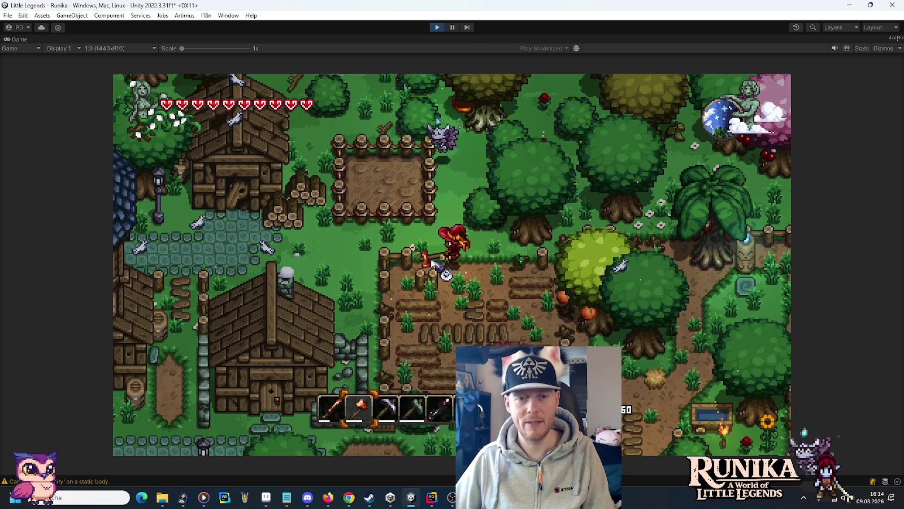
pyautogui.press('e')
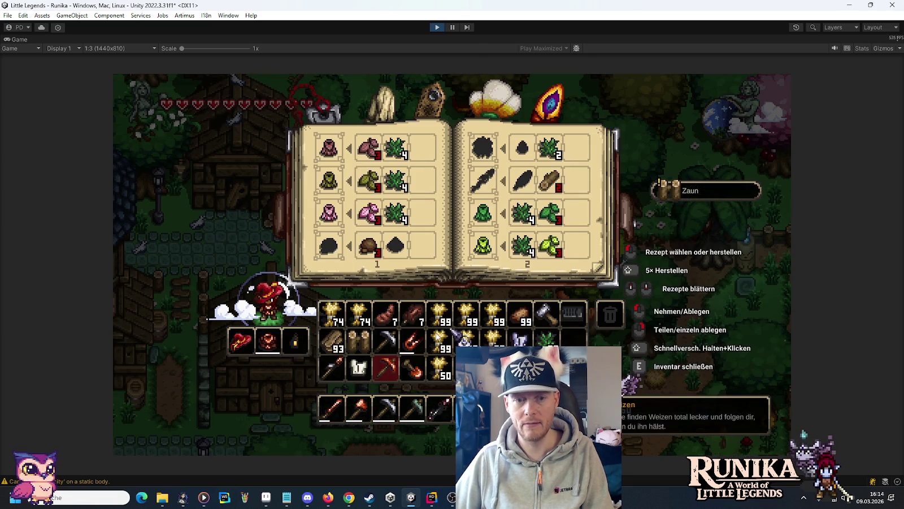
pyautogui.press('e')
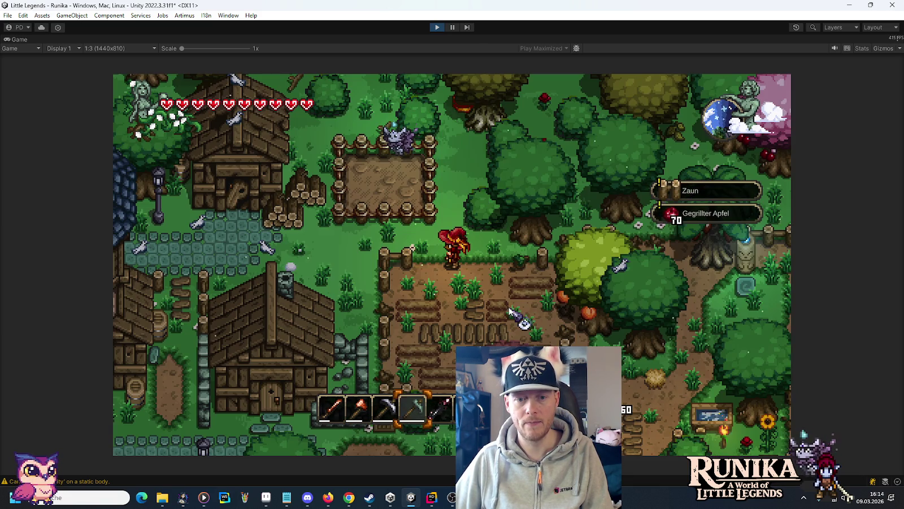
# - Walk up-left, check the inventory book again, then move north-east and north-west
pyautogui.press('w')
pyautogui.press('a')
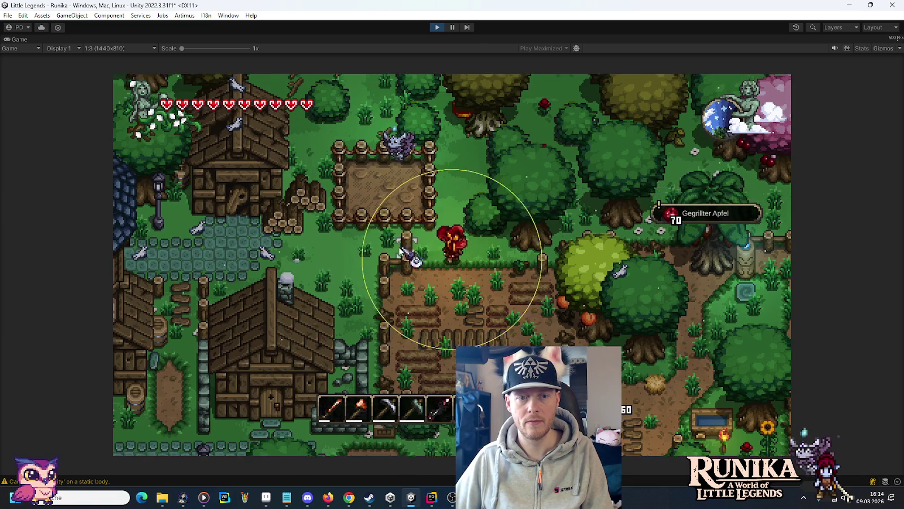
pyautogui.press('a')
pyautogui.press('a')
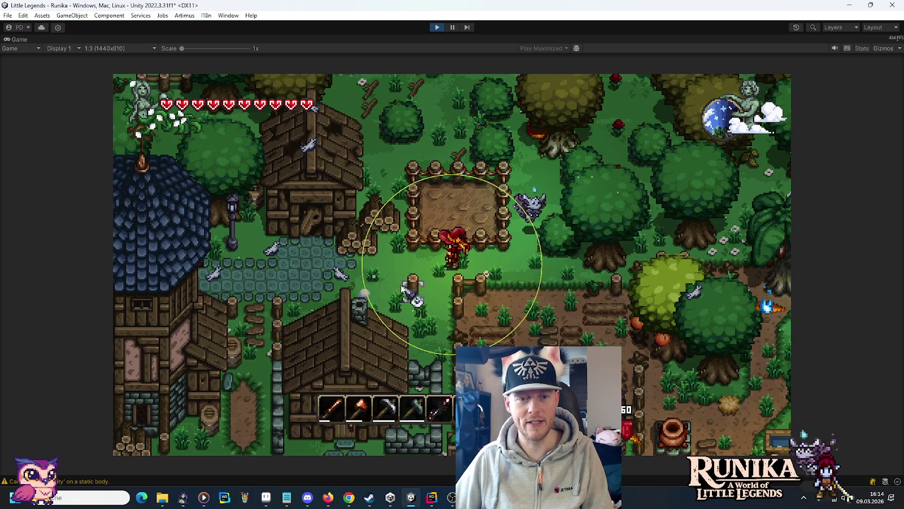
pyautogui.press('e')
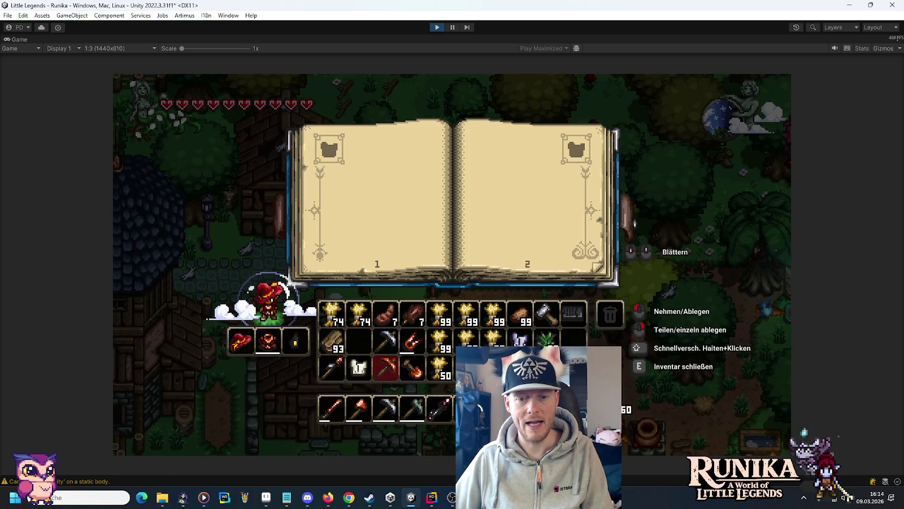
pyautogui.press('e')
pyautogui.press('e')
pyautogui.press('e')
pyautogui.press('e')
pyautogui.press('e')
pyautogui.press('w')
pyautogui.press('d')
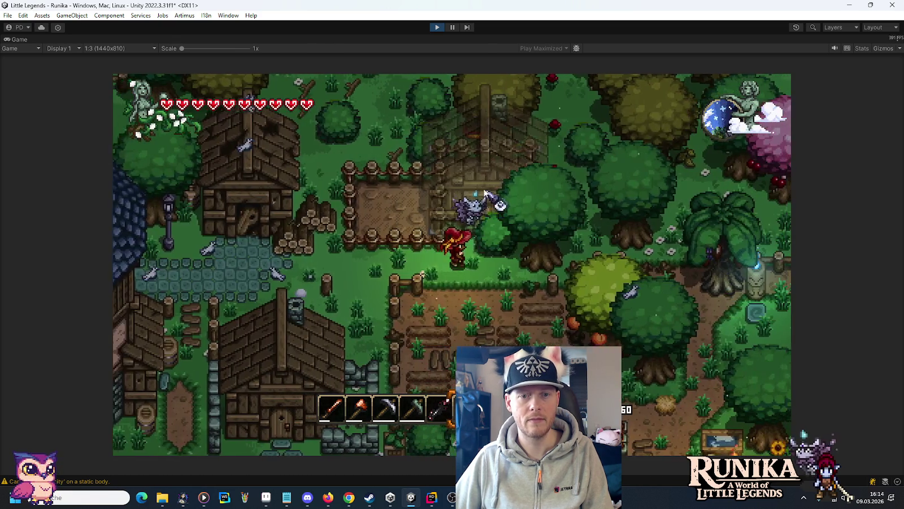
pyautogui.press('w')
pyautogui.press('d')
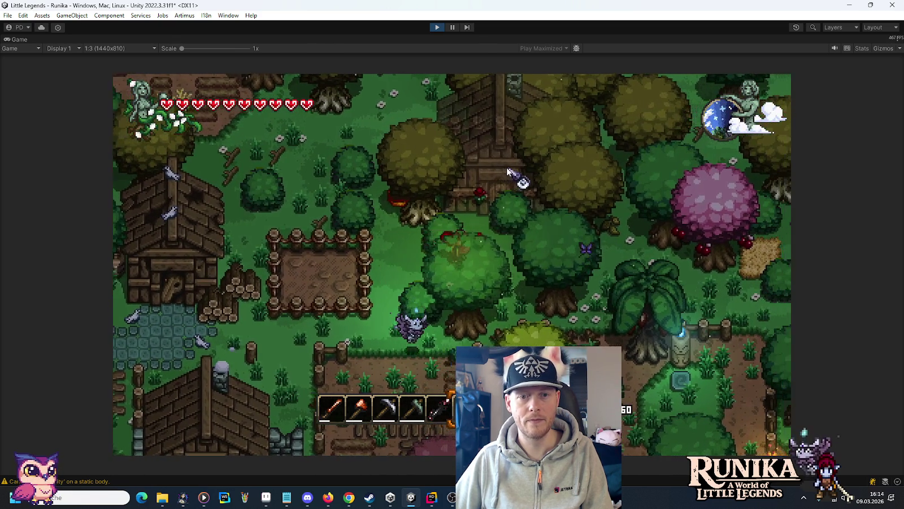
pyautogui.press('w')
pyautogui.press('a')
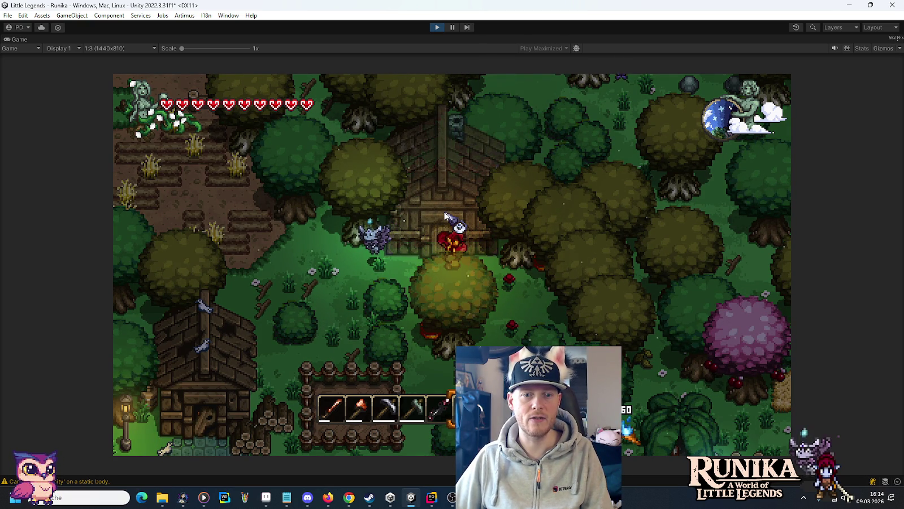
# - Walk north-west through the village past the farm fields and stone tower to the cabin's fence gate
pyautogui.press('a')
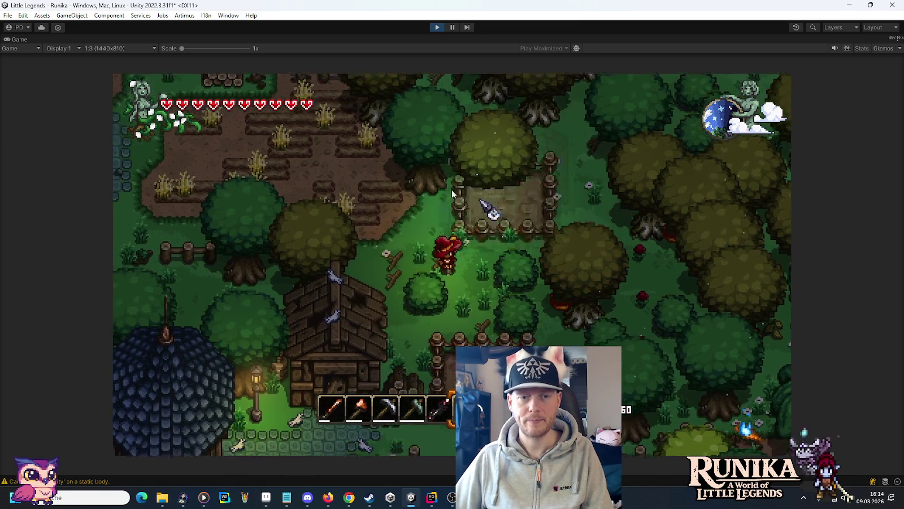
pyautogui.press('w')
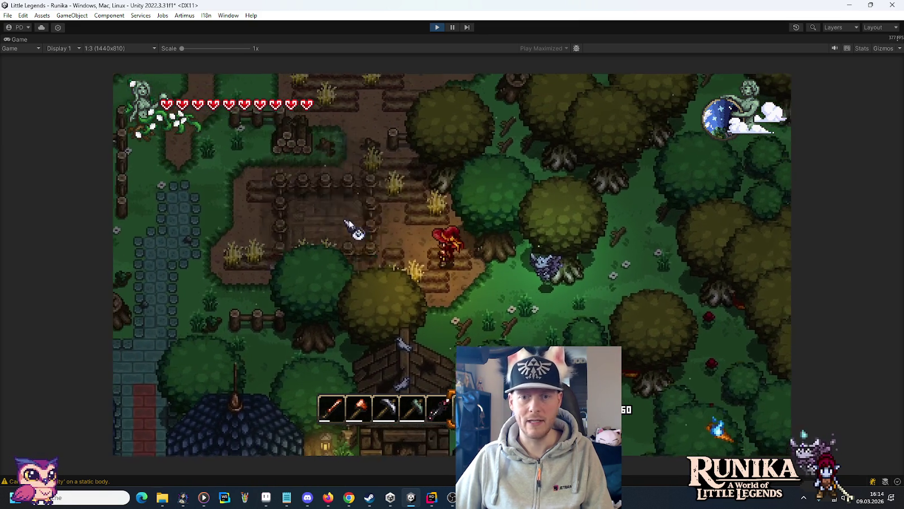
pyautogui.press('a')
pyautogui.press('w')
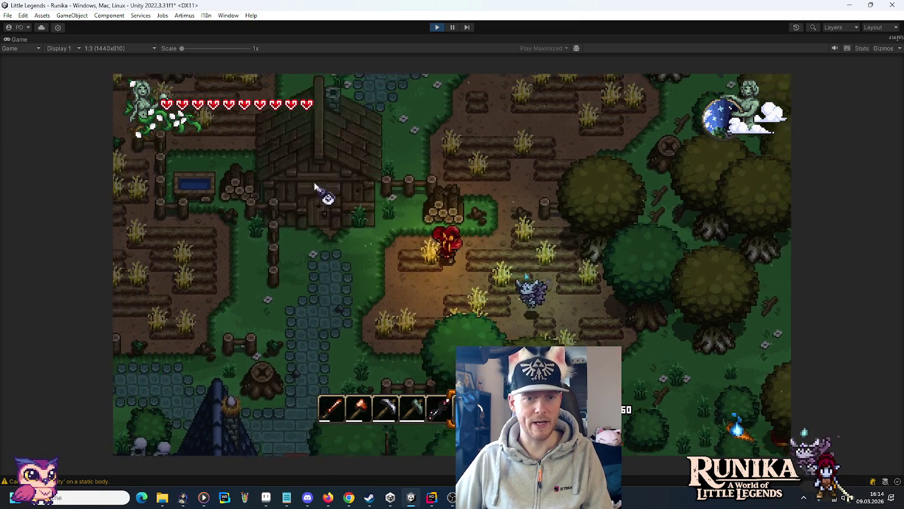
pyautogui.press('w')
pyautogui.press('a')
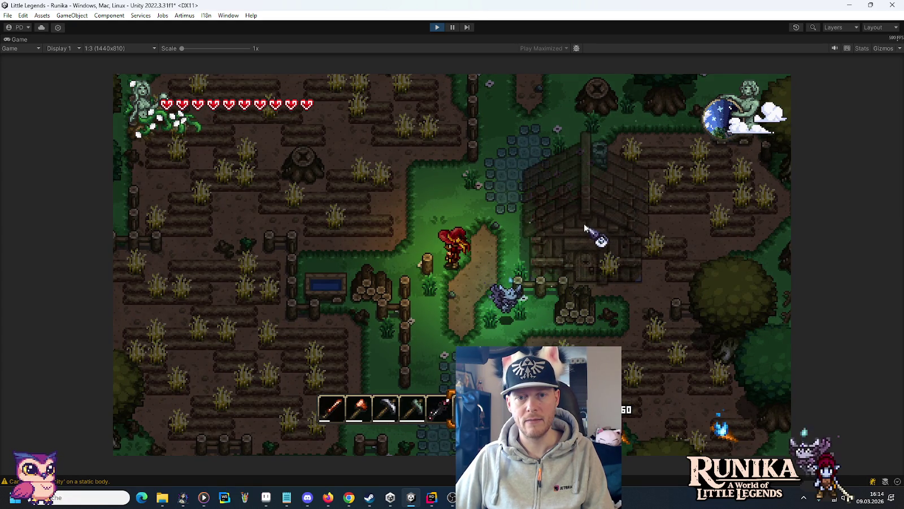
pyautogui.press('w')
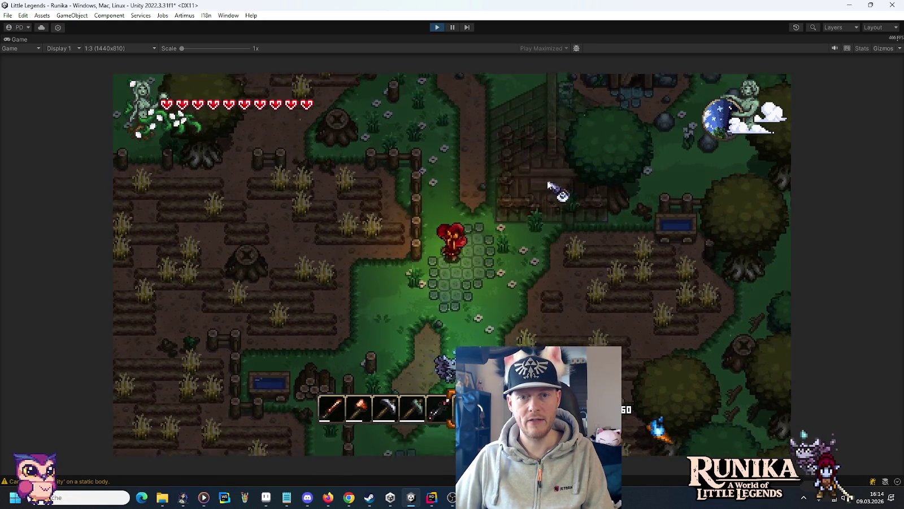
pyautogui.press('w')
pyautogui.press('a')
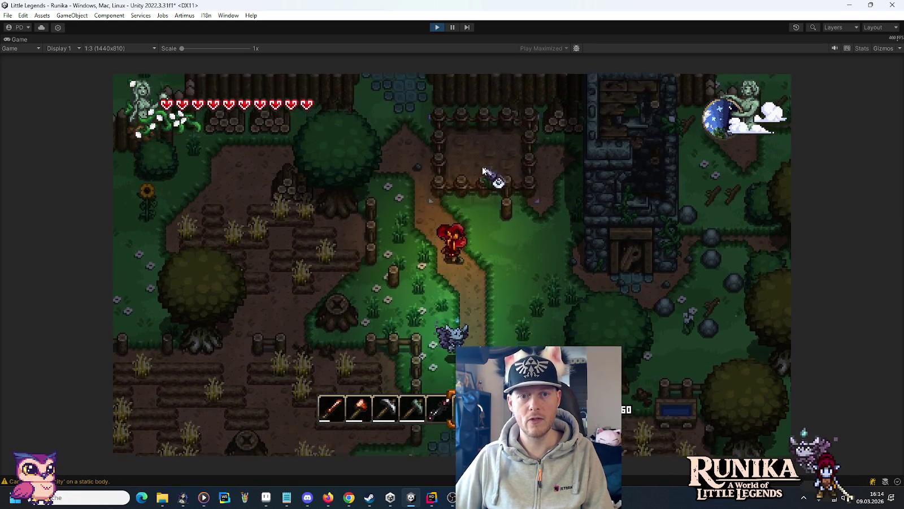
pyautogui.press('w')
pyautogui.press('a')
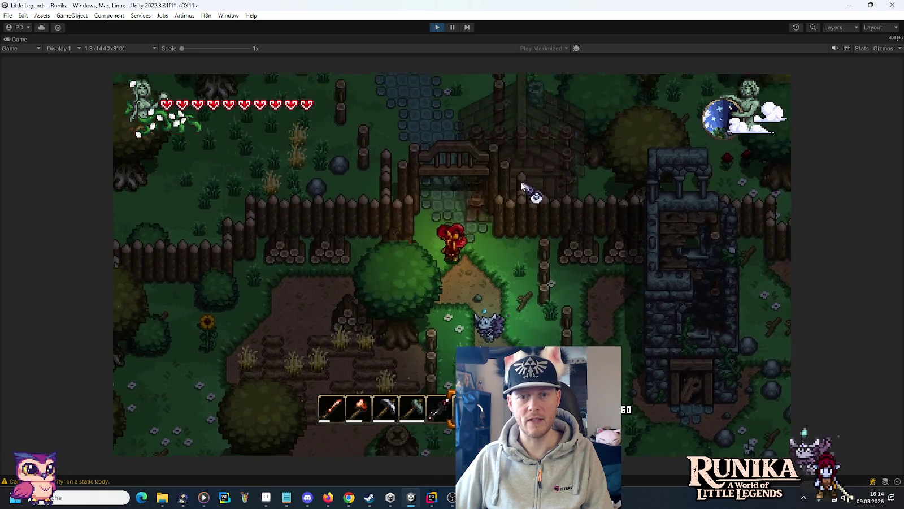
pyautogui.press('w')
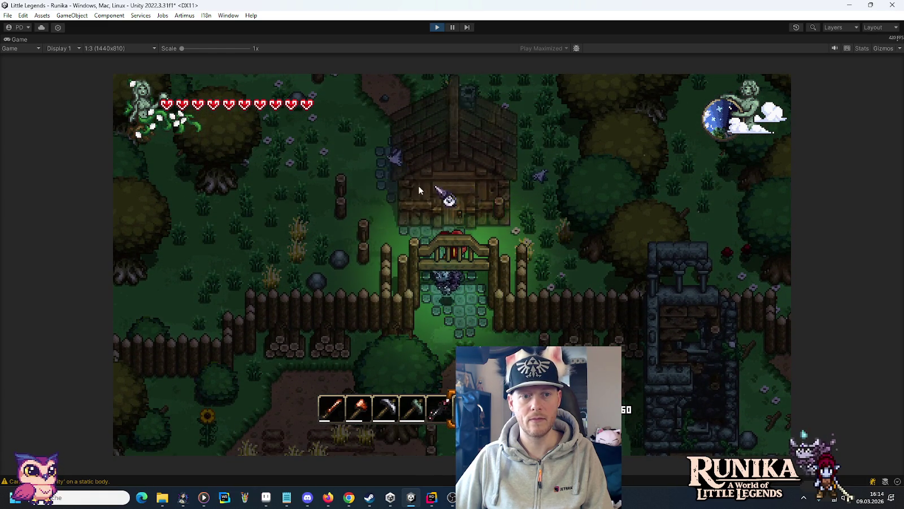
pyautogui.press('w')
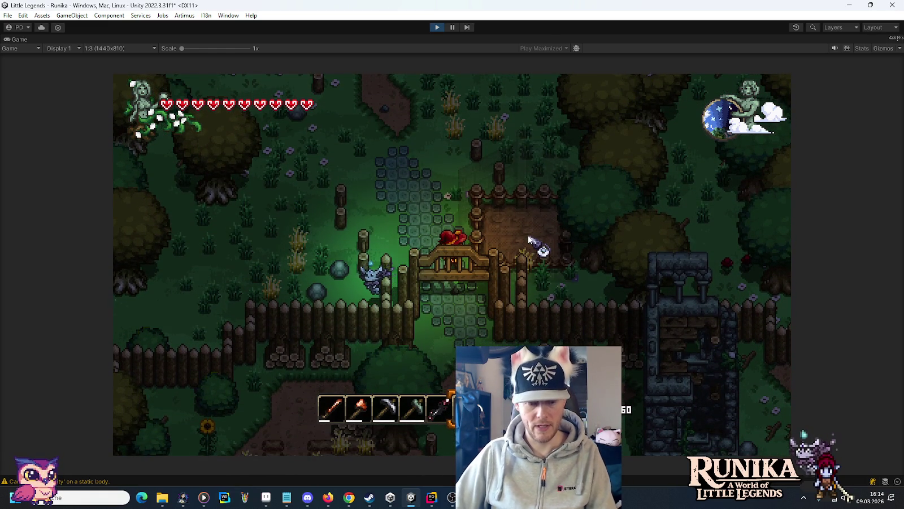
# - Switch the game to daytime with the /t chat command and place a fenced dirt pen on the grass
pyautogui.press('Return')
pyautogui.write('/t')
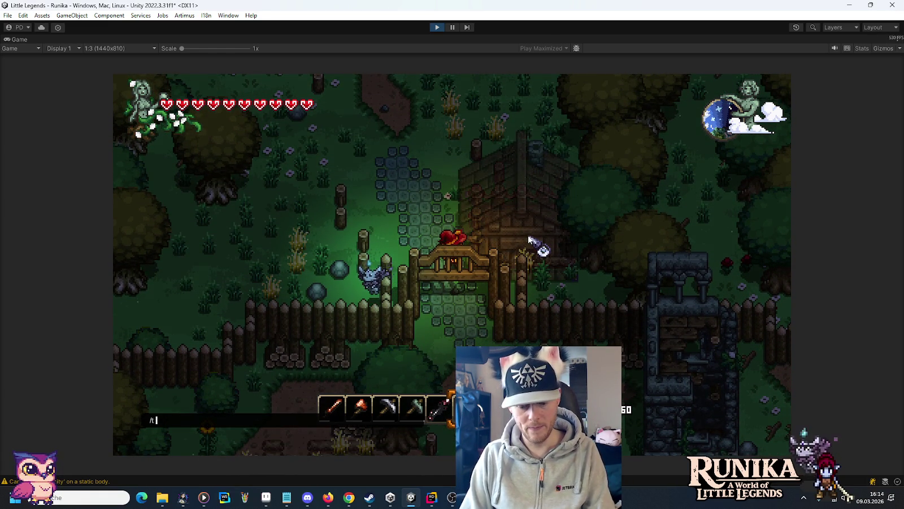
pyautogui.press('Return')
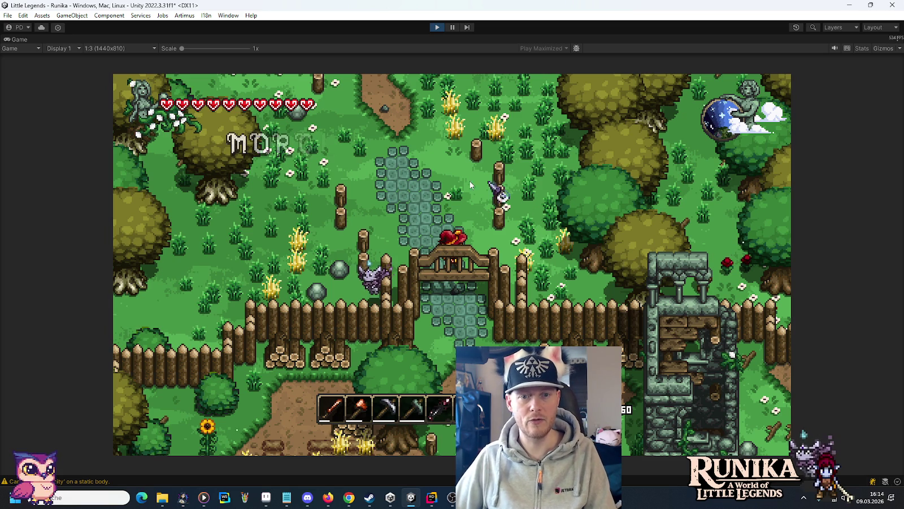
pyautogui.press('b')
pyautogui.click(390, 186)
pyautogui.press('w')
pyautogui.press('w')
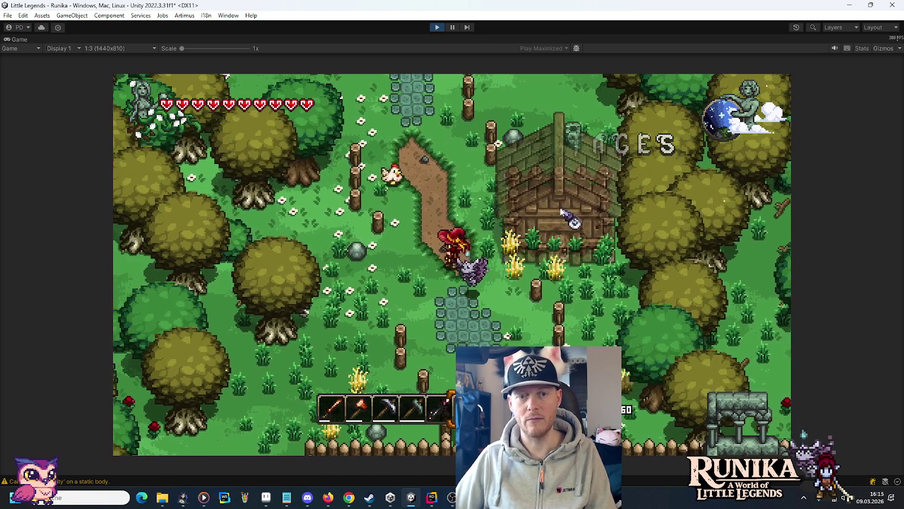
pyautogui.scroll(-1, 565, 203)
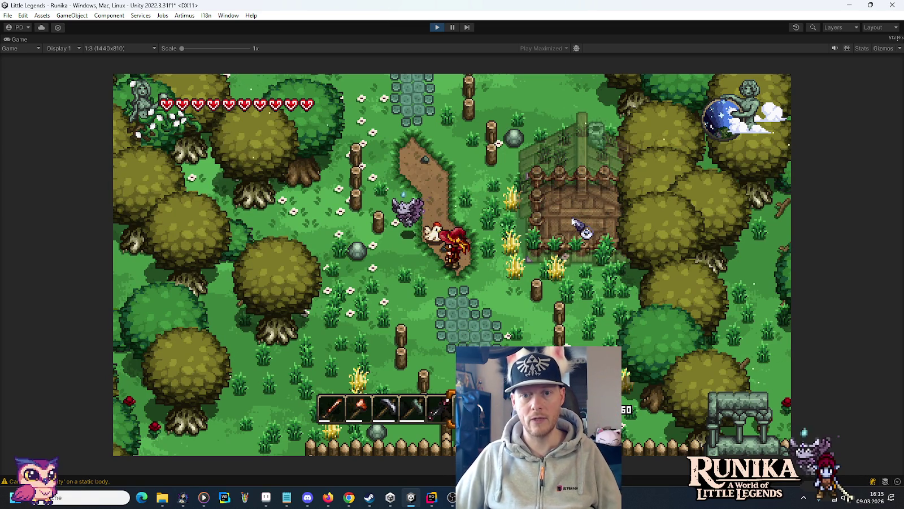
pyautogui.click(573, 221)
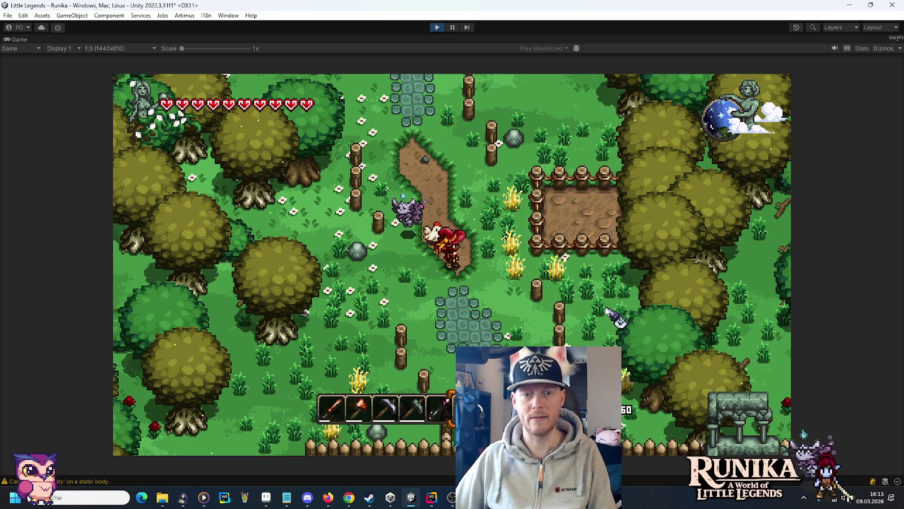
# - Walk north, place a second fenced pen beside the path, and exit Play mode
pyautogui.press('Tab')
pyautogui.press('Tab')
pyautogui.press('w')
pyautogui.press('w')
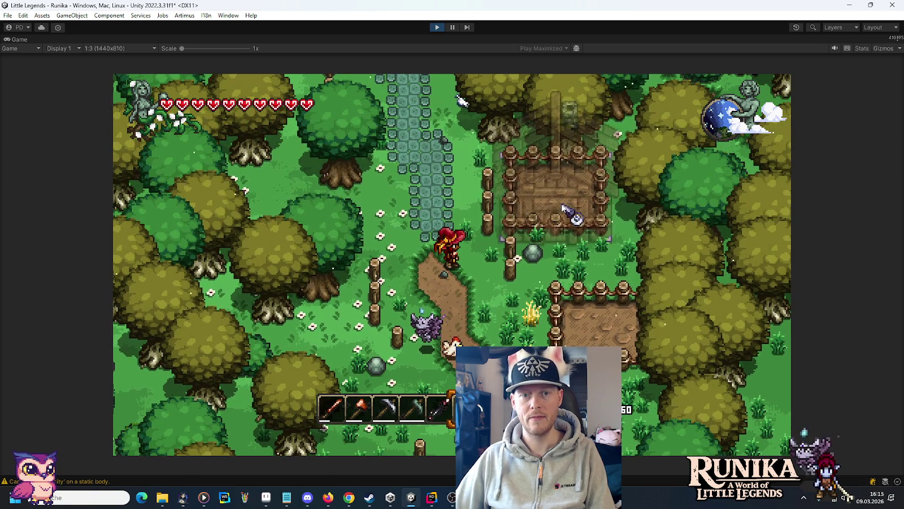
pyautogui.click(574, 212)
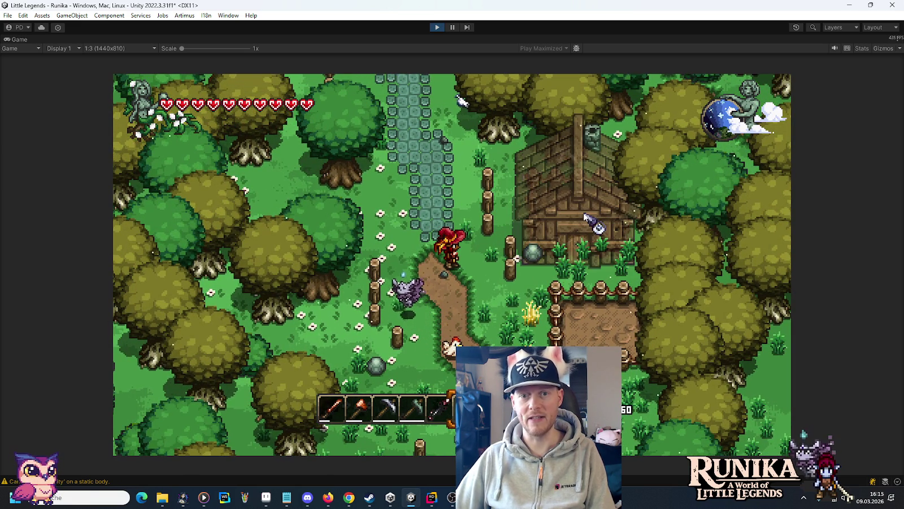
pyautogui.press('d')
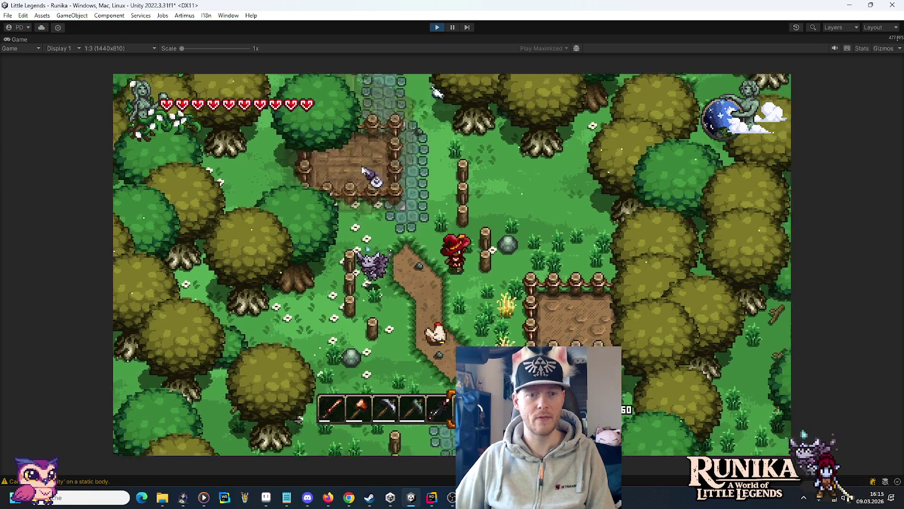
pyautogui.click(396, 201)
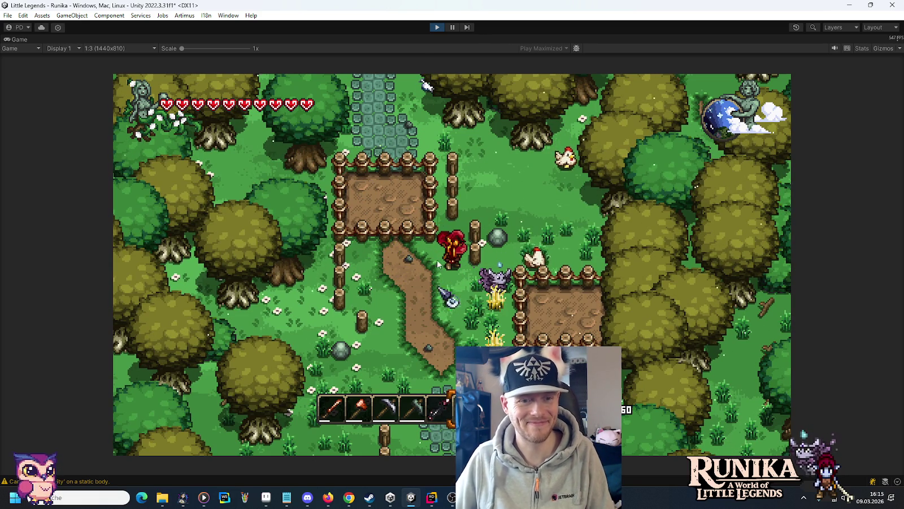
pyautogui.click(436, 28)
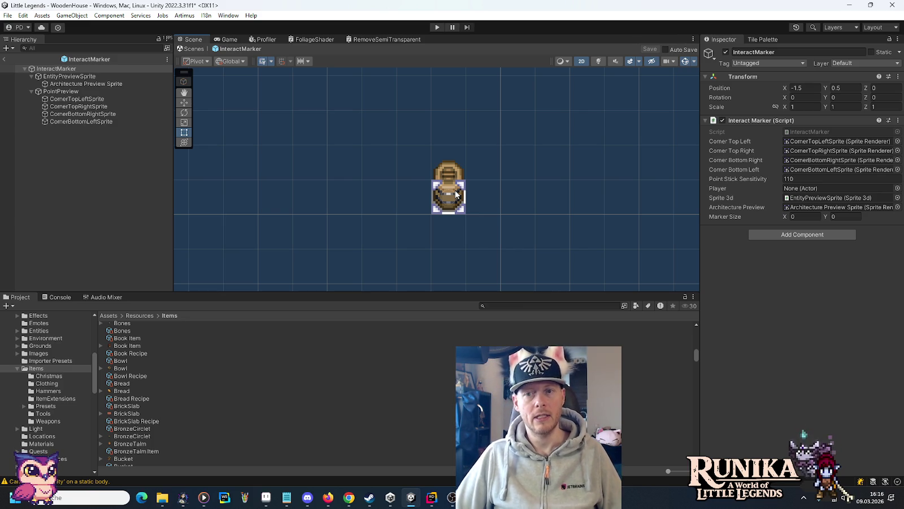
# - Bring Steam to the front and open Runika from the Library
pyautogui.click(431, 498)
pyautogui.moveTo(367, 502)
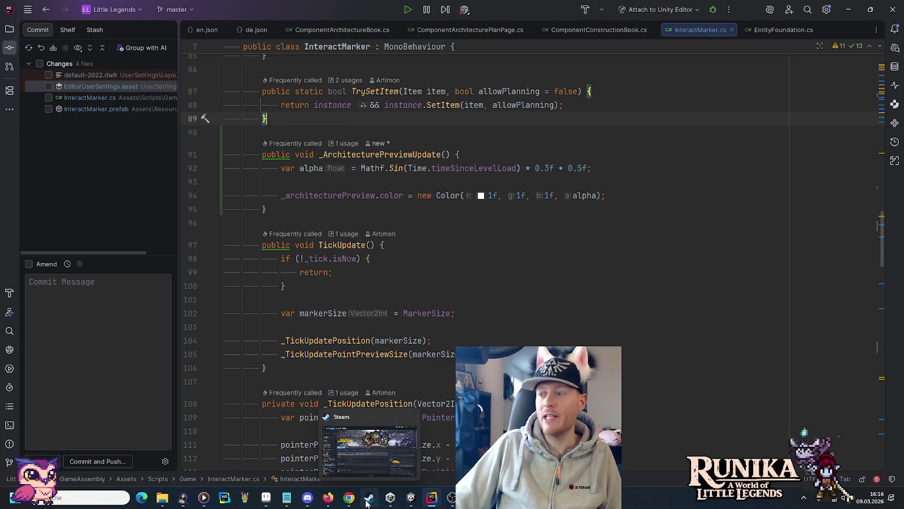
pyautogui.click(368, 500)
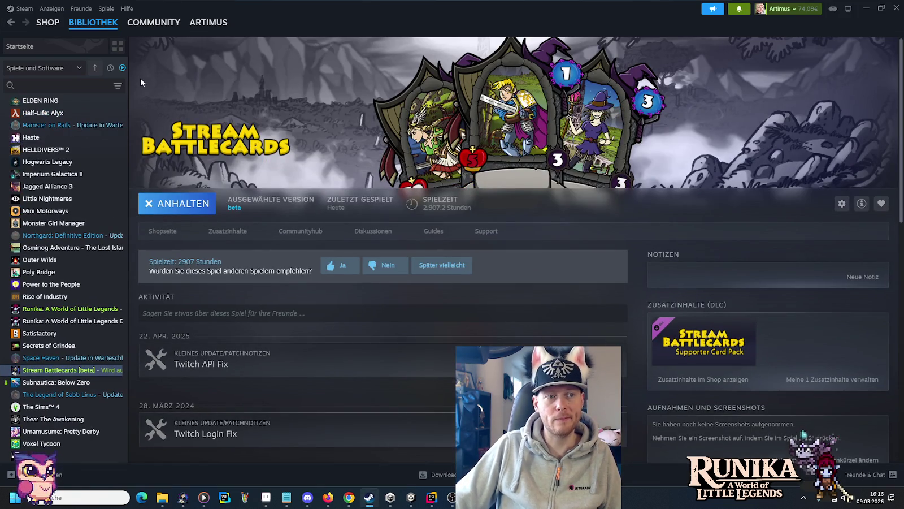
pyautogui.click(34, 46)
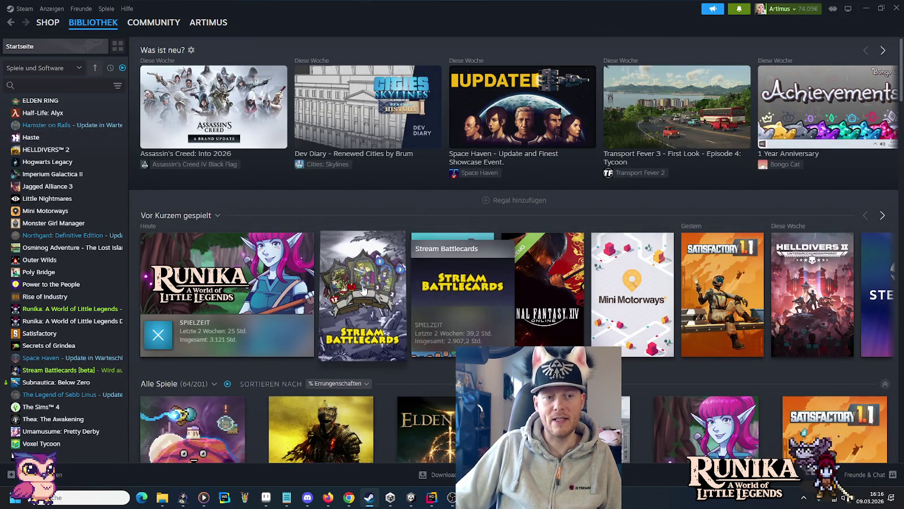
pyautogui.click(294, 274)
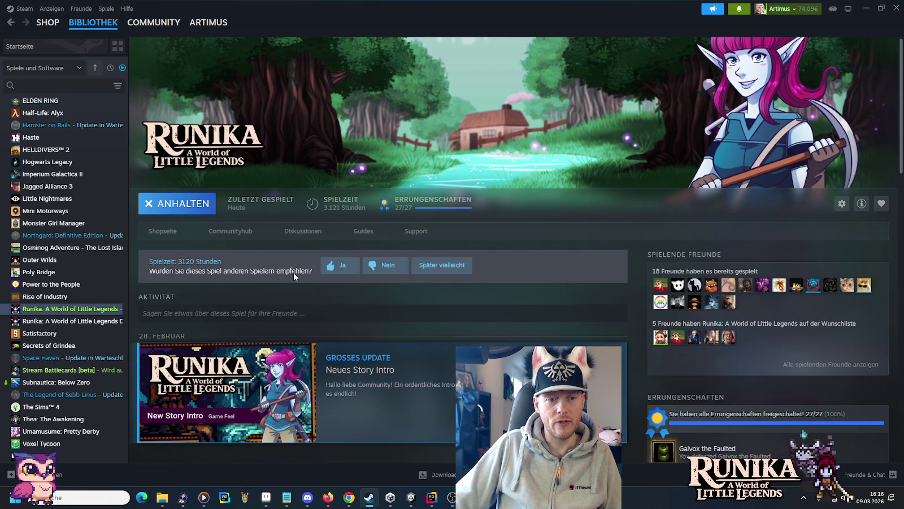
# - Open the Neues Story Intro update post and go to its Diskutieren comment discussion
pyautogui.scroll(-3, 395, 377)
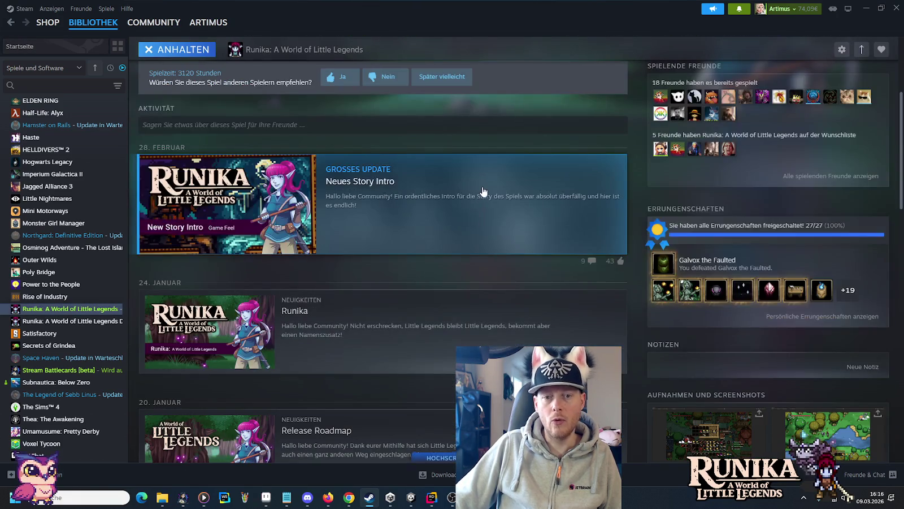
pyautogui.click(483, 189)
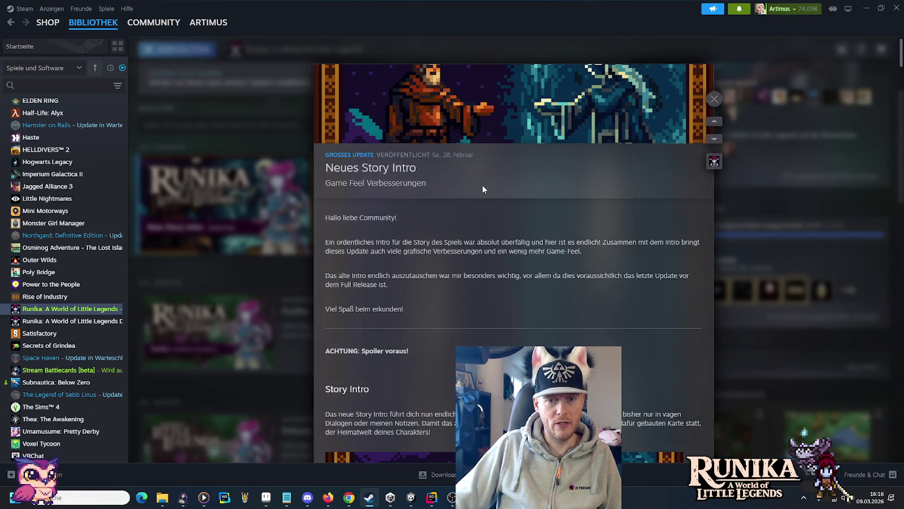
pyautogui.scroll(-5, 482, 186)
pyautogui.scroll(-8, 481, 187)
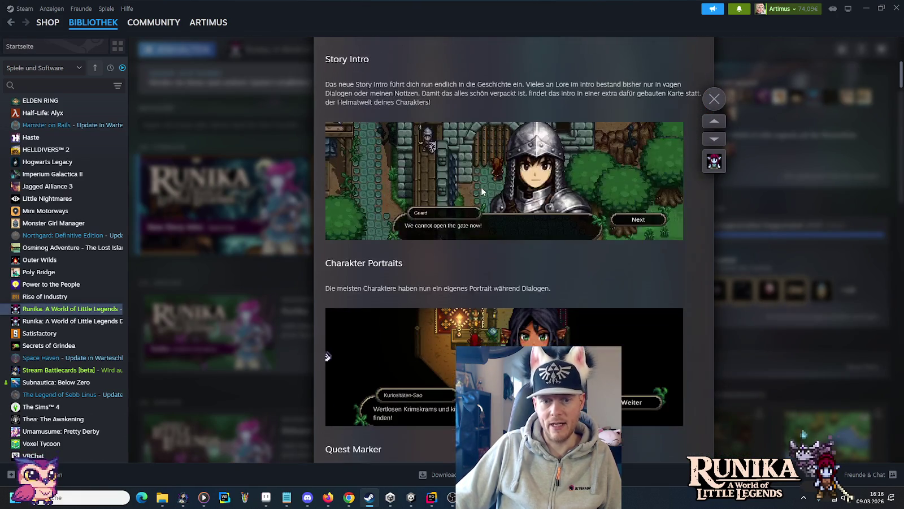
pyautogui.scroll(-15, 481, 190)
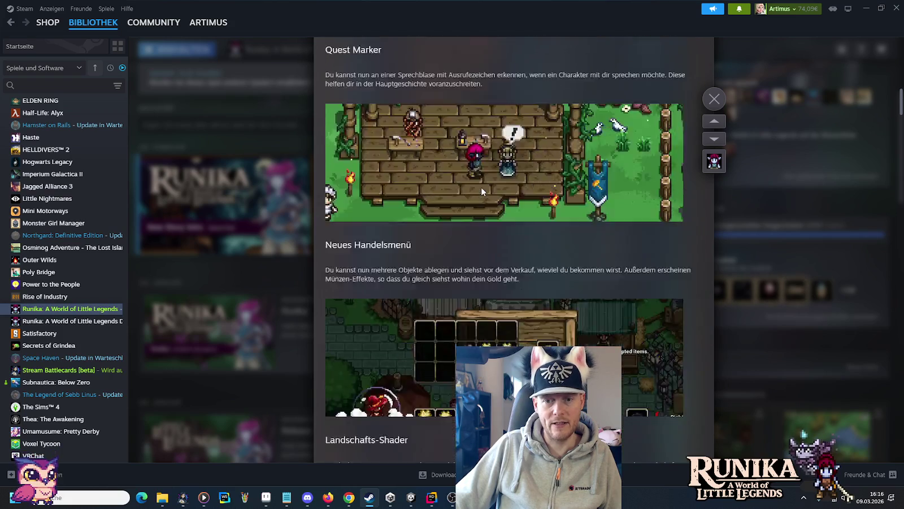
pyautogui.scroll(-2, 481, 190)
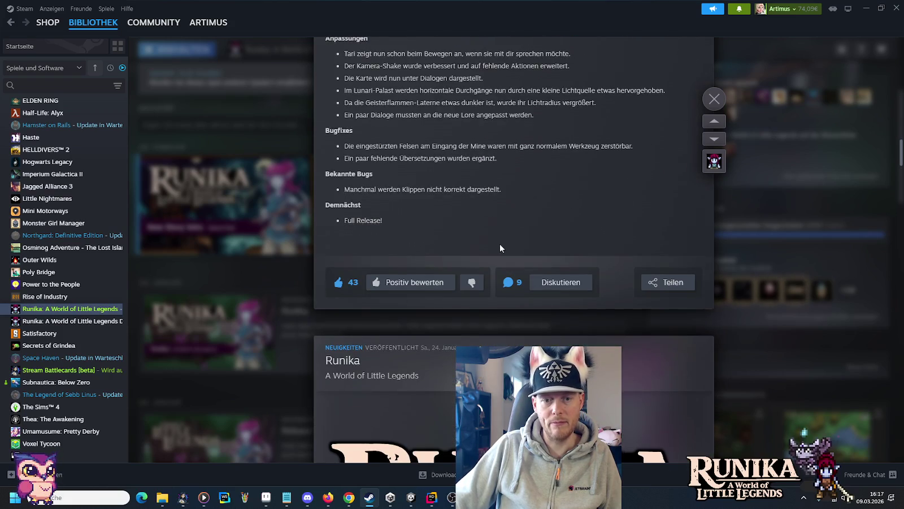
pyautogui.click(570, 286)
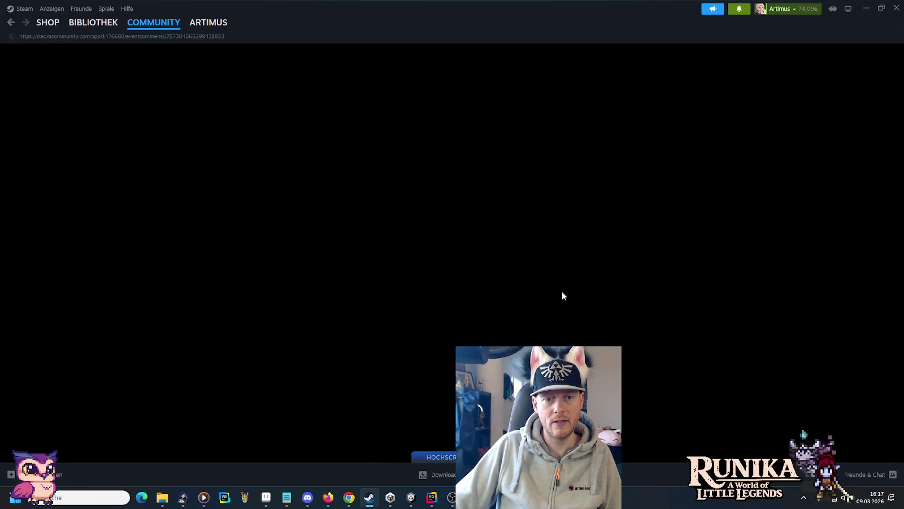